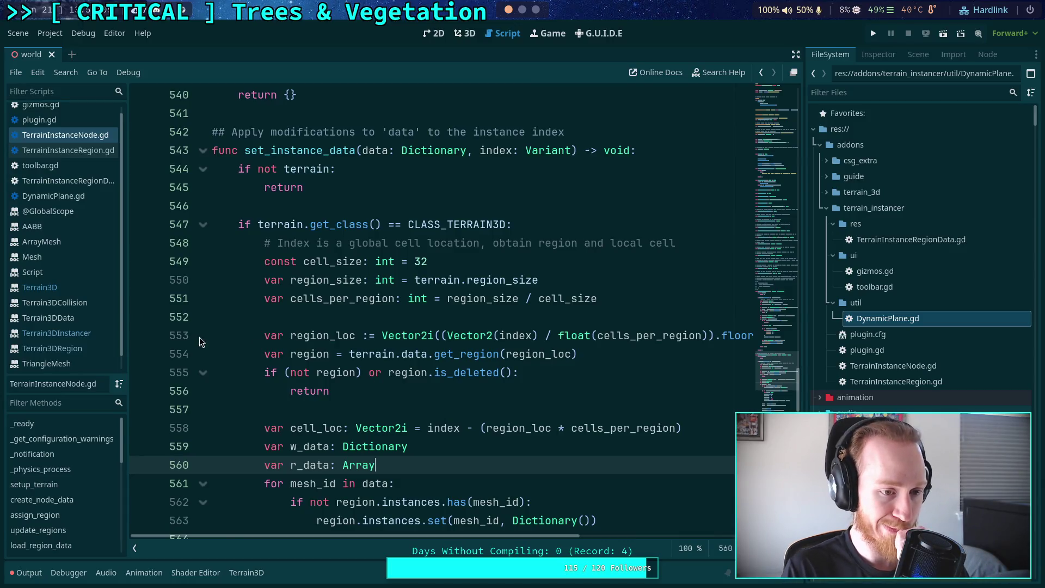
Open TerrainInstanceRegionData.gd to view its vertices, indexes, instance_plane and custom_instances properties
left_click(68, 180)
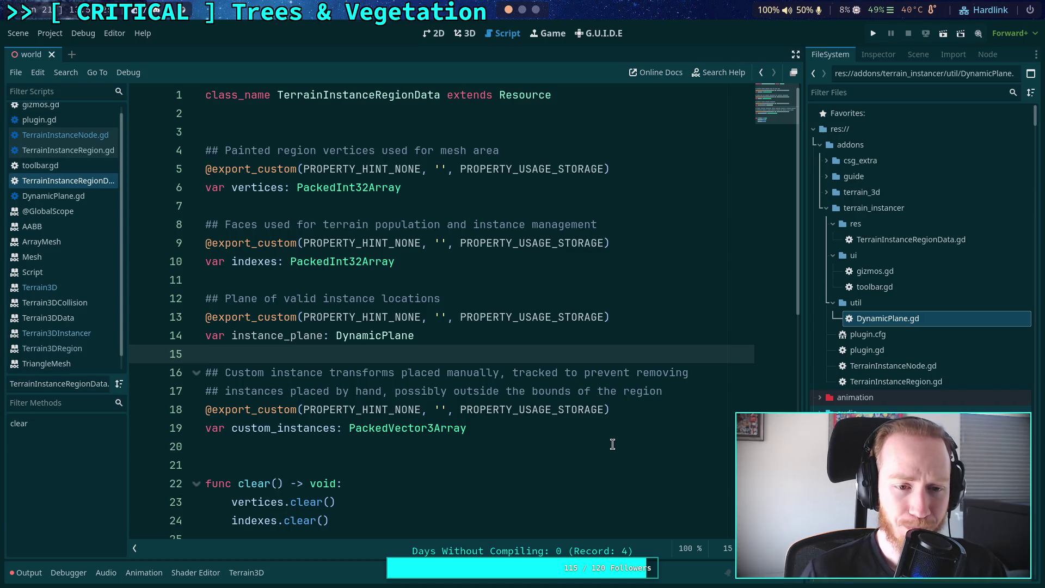
Replace PackedVector3Array with Dictionary as custom_instances' type on line 19 and save the script
scroll(613, 445, "down", 1)
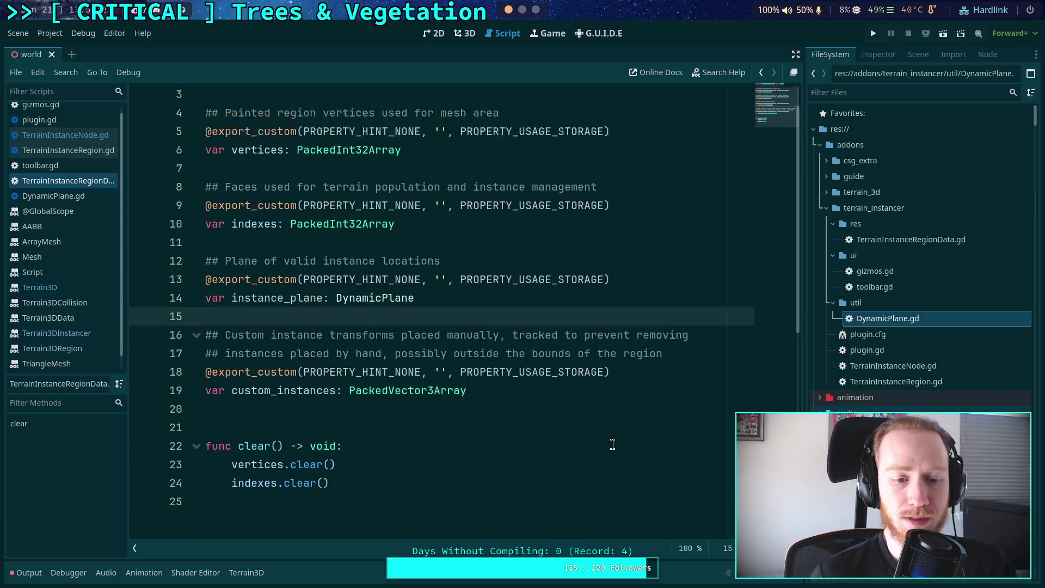
double_click(439, 372)
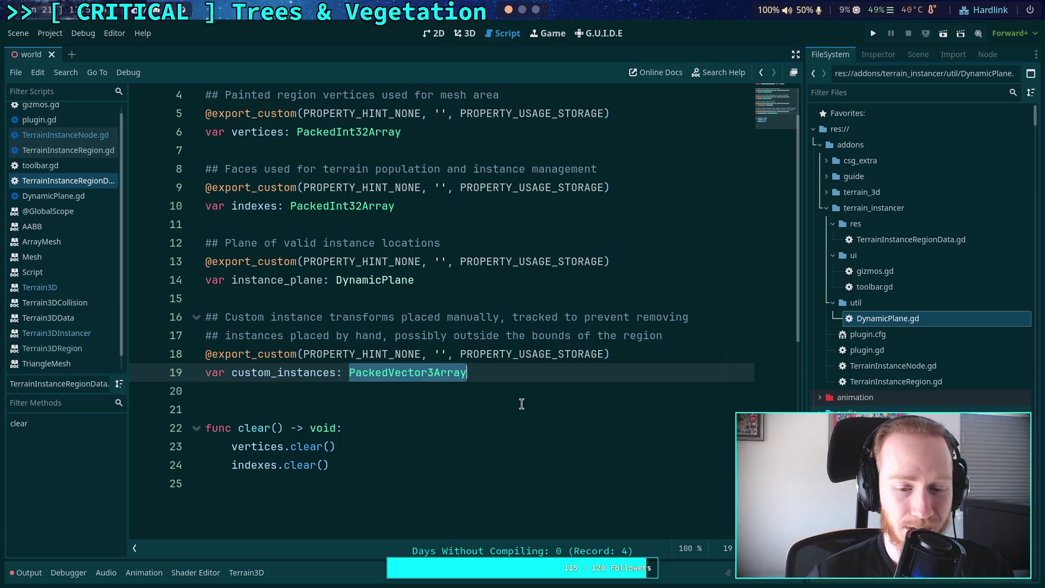
key("Left")
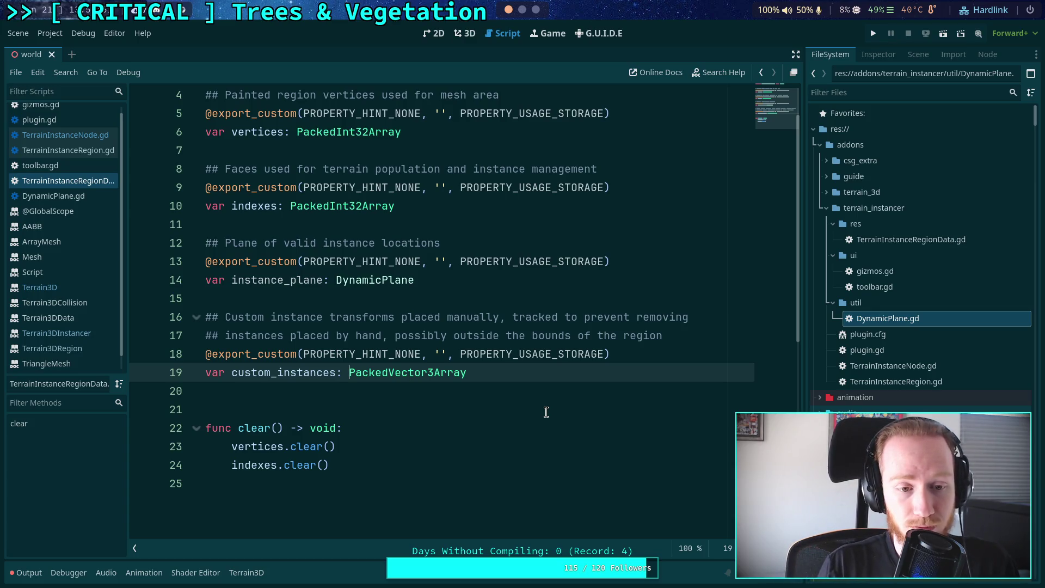
scroll(545, 411, "up", 1)
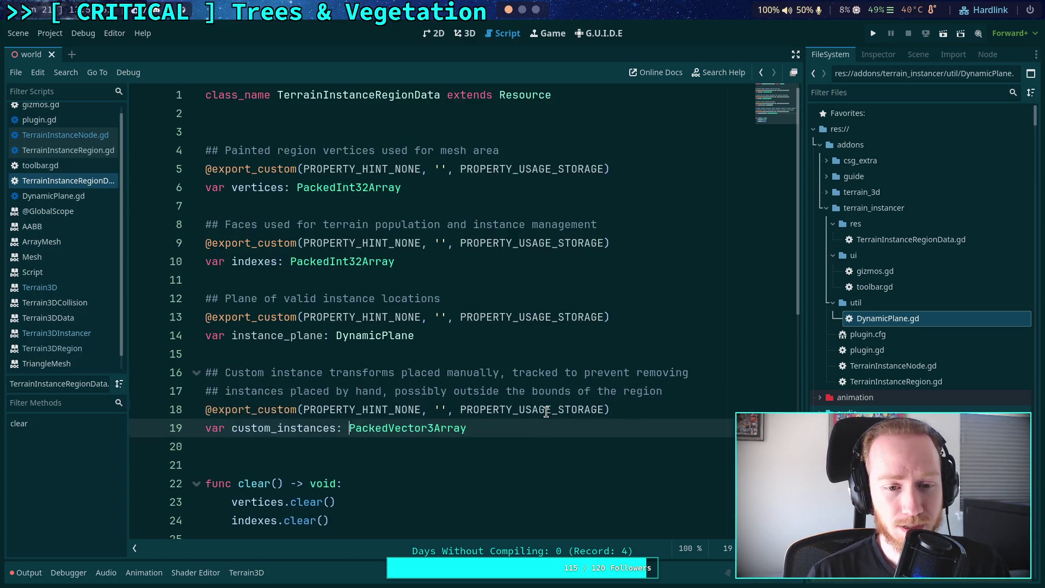
double_click(413, 428)
type("Dictionary")
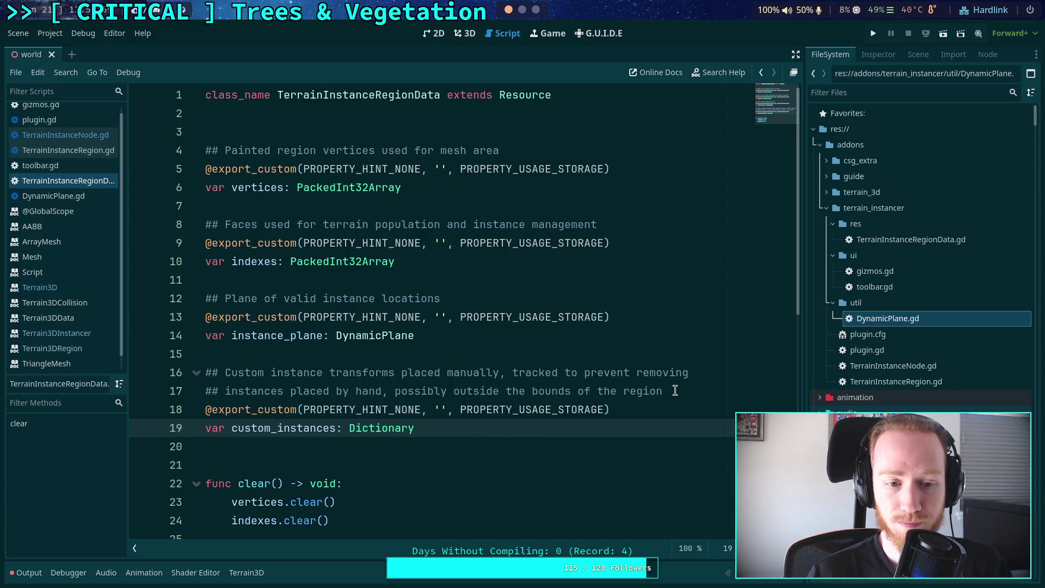
left_click(708, 392)
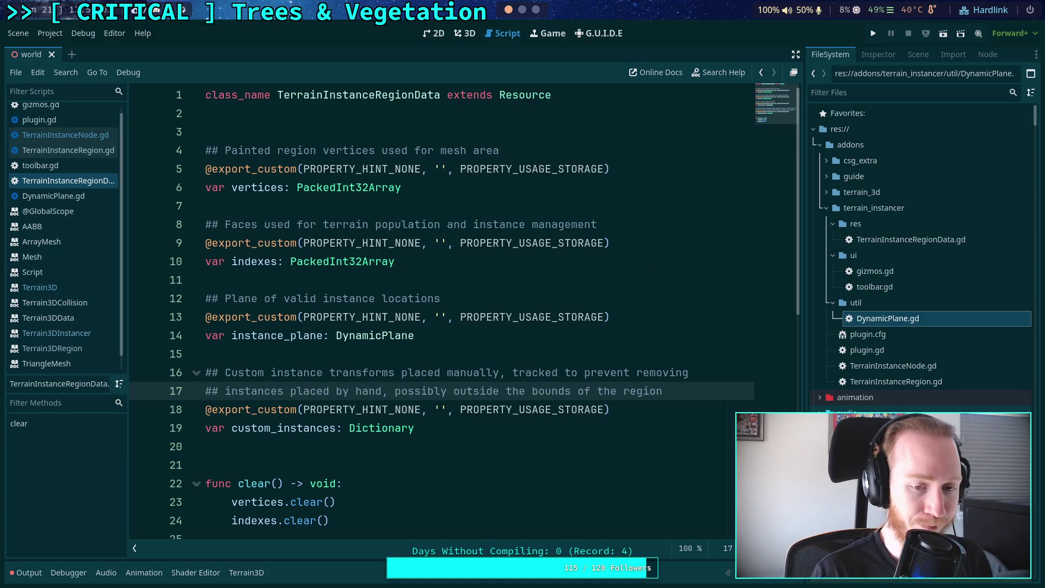
key("ctrl+s")
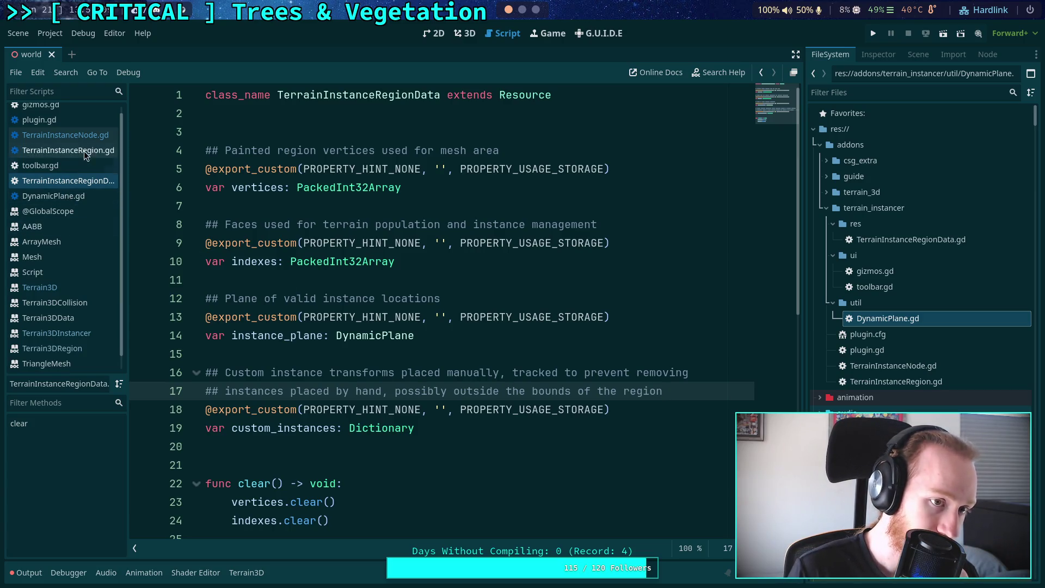
Read through set_instance_data in TerrainInstanceNode.gd around line 576, then open the Terrain3DInstancer class reference
left_click(66, 135)
scroll(468, 346, "down", 3)
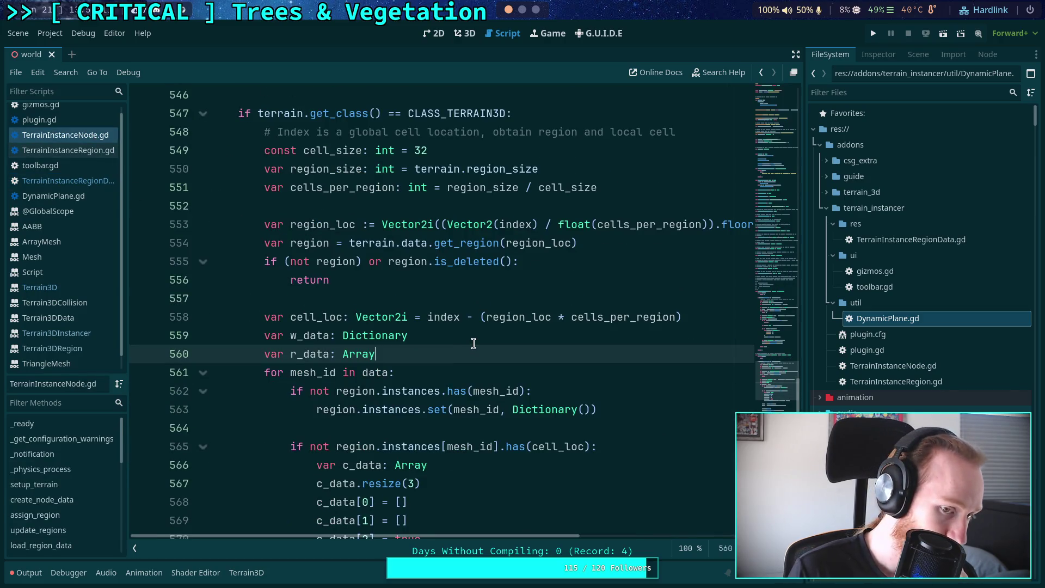
scroll(474, 344, "down", 2)
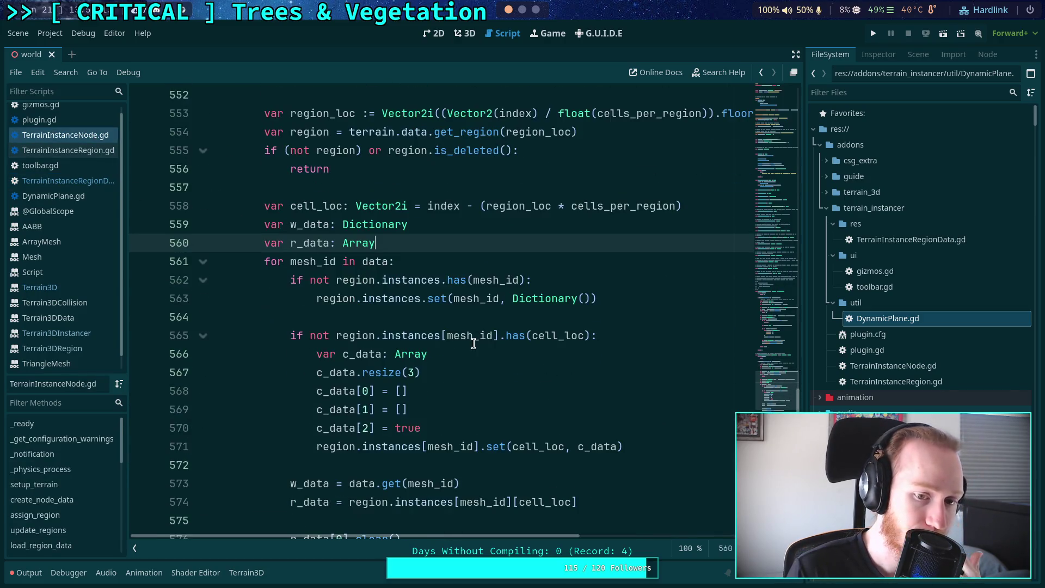
scroll(474, 343, "up", 3)
scroll(474, 343, "down", 4)
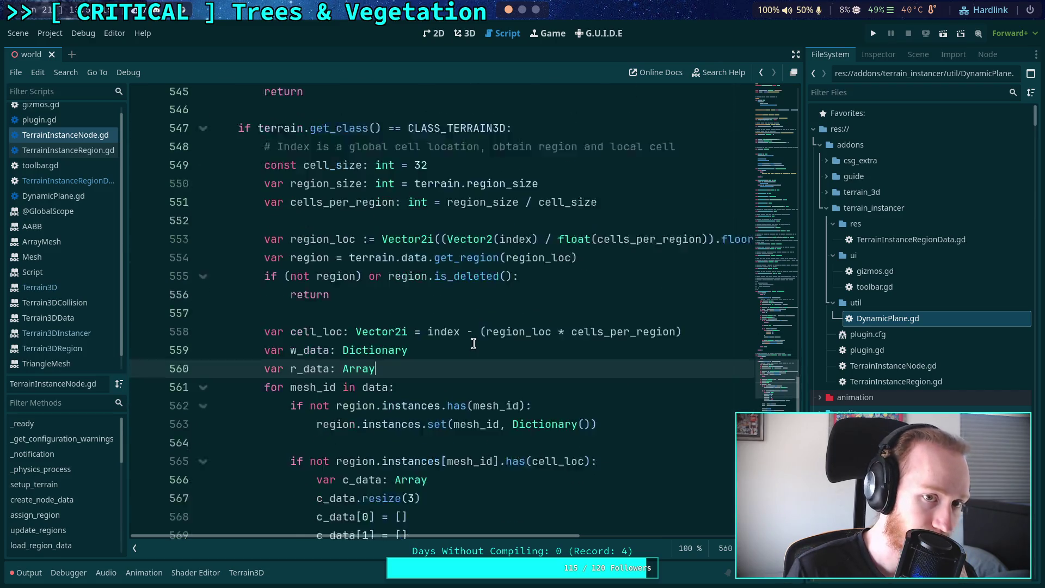
scroll(474, 343, "down", 2)
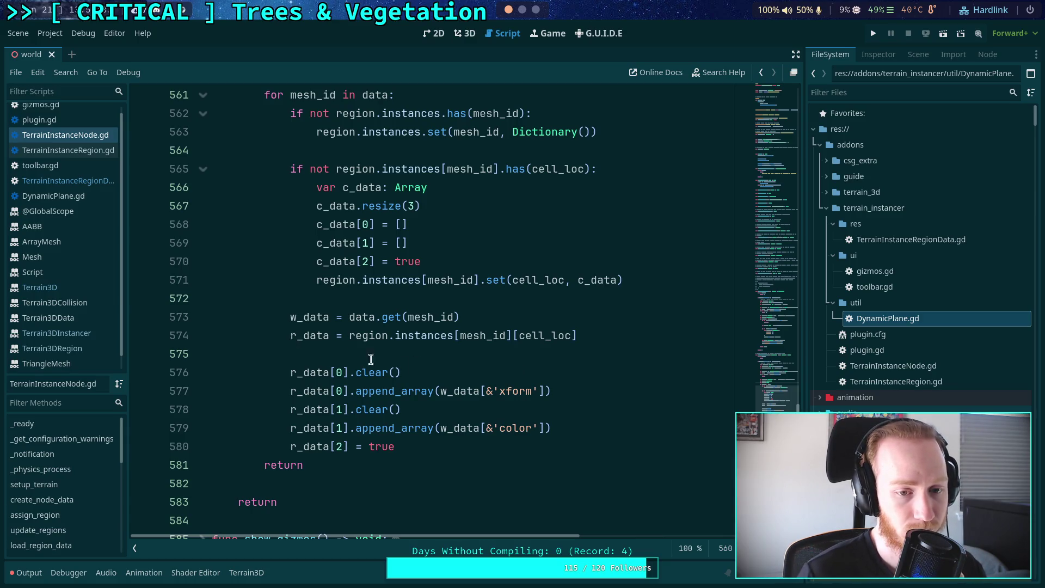
left_click(493, 373)
scroll(487, 368, "up", 7)
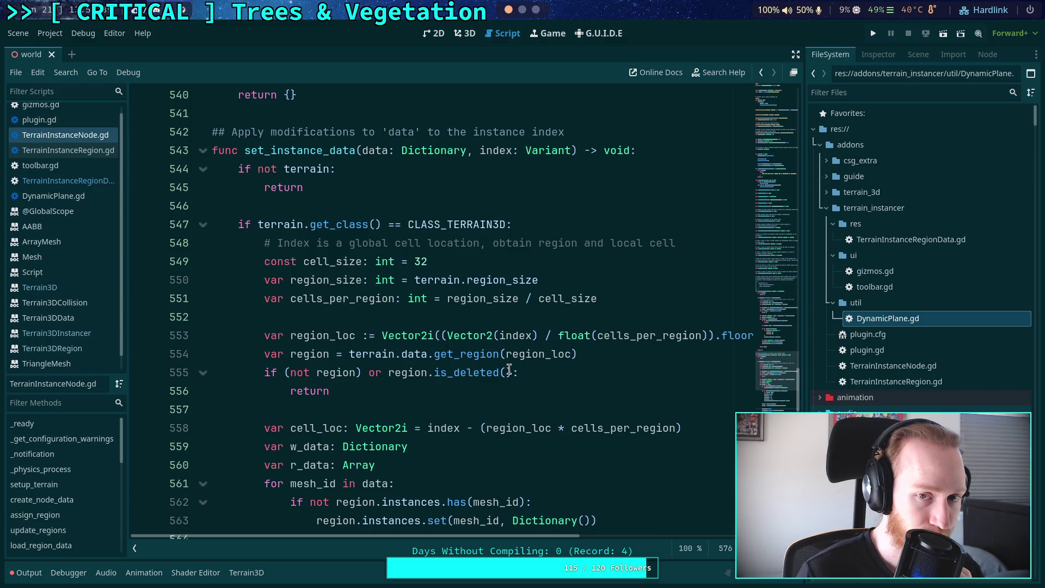
left_click(81, 331)
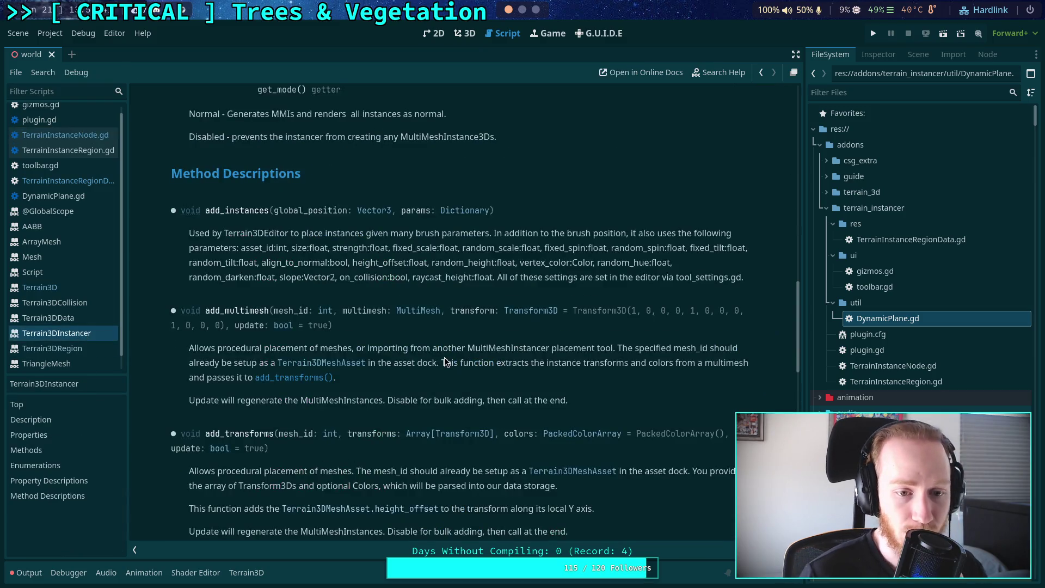
Jump from the Methods list to the update_mmis description in the Terrain3DInstancer docs
scroll(607, 342, "up", 4)
scroll(554, 338, "up", 6)
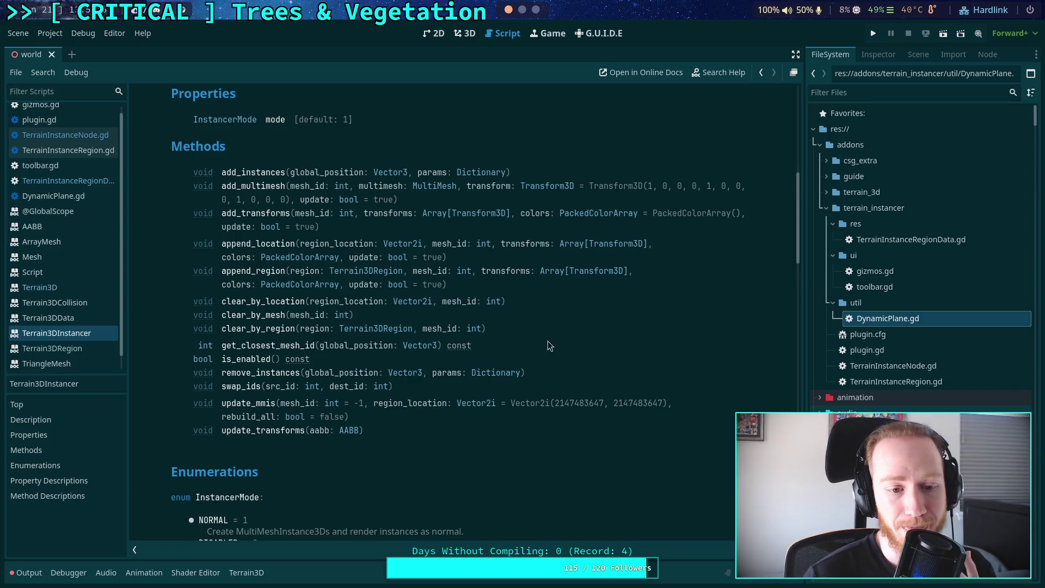
left_click(254, 407)
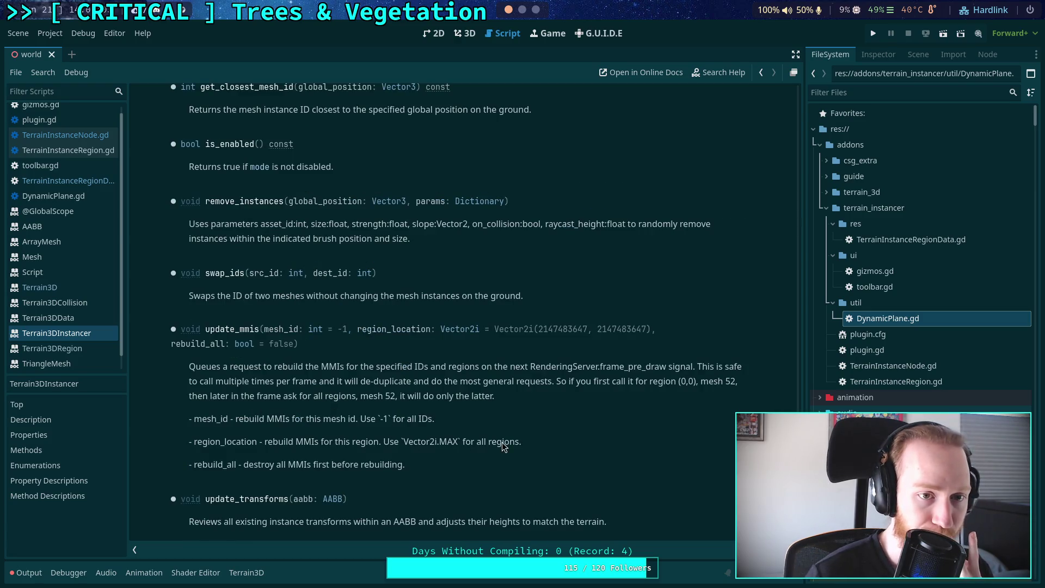
scroll(505, 443, "up", 1)
scroll(511, 442, "down", 2)
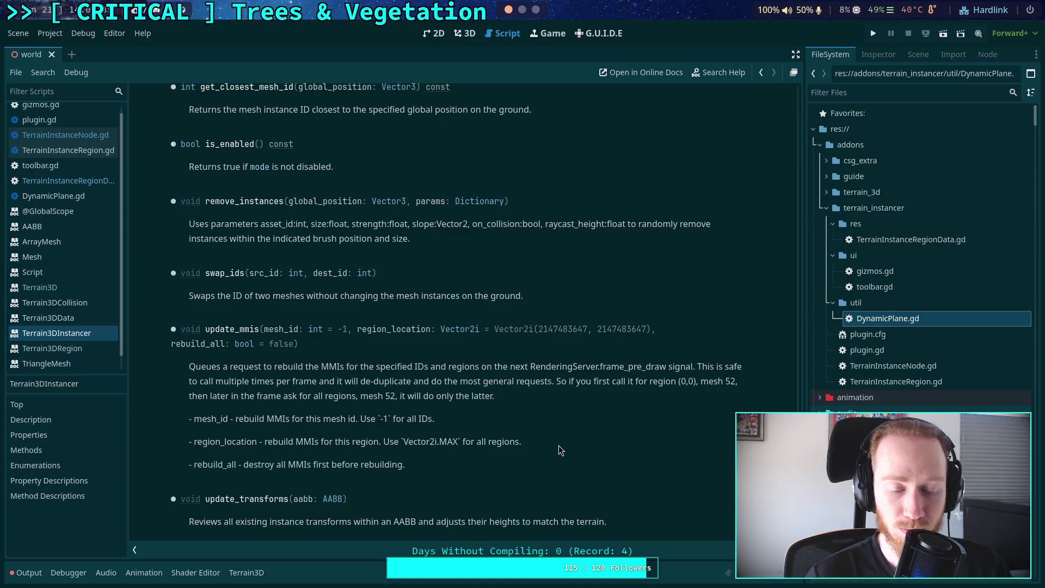
key("super+2")
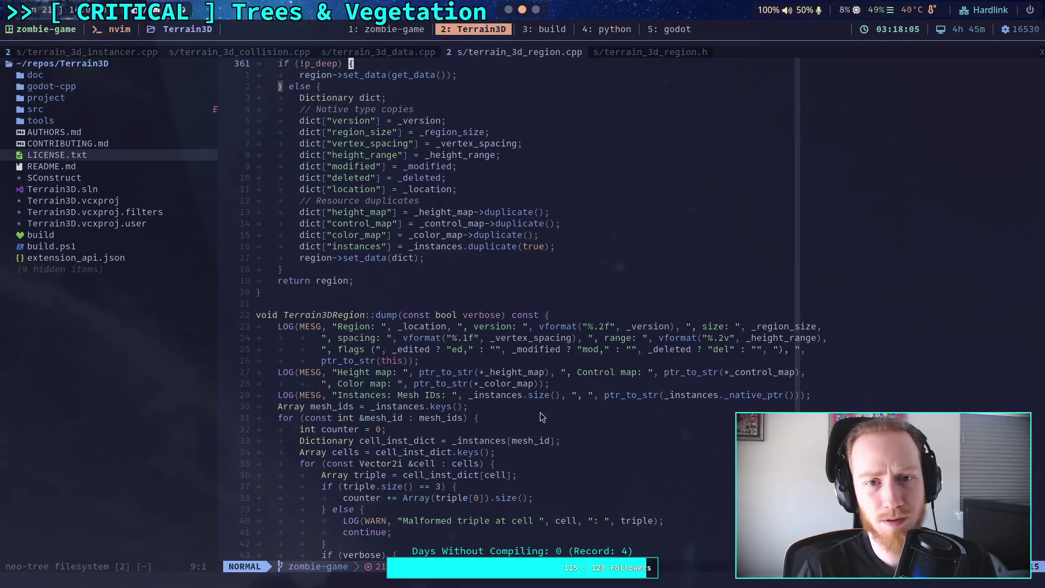
left_click(146, 54)
left_click(554, 284)
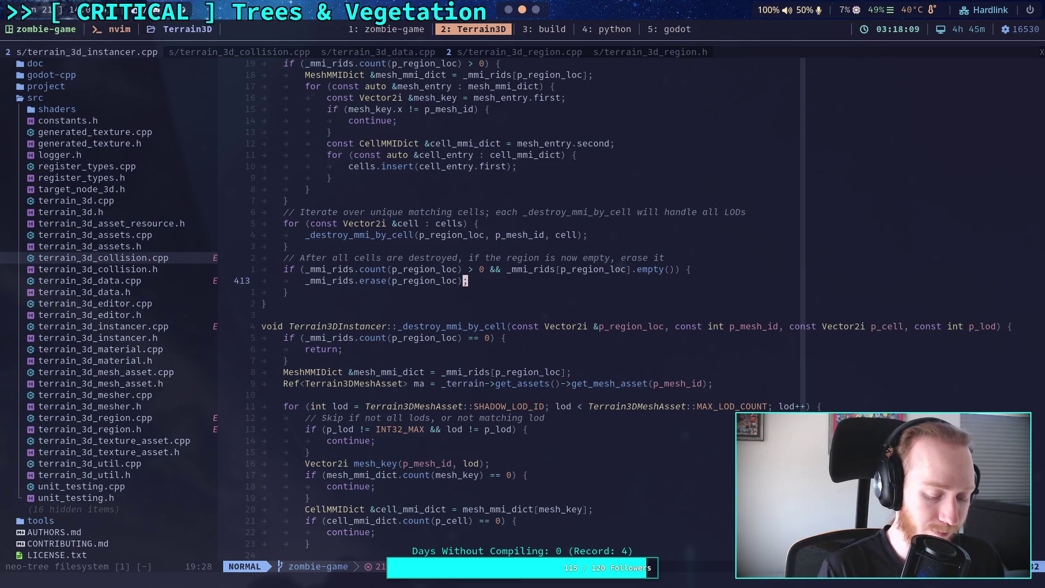
type("/update_mmis")
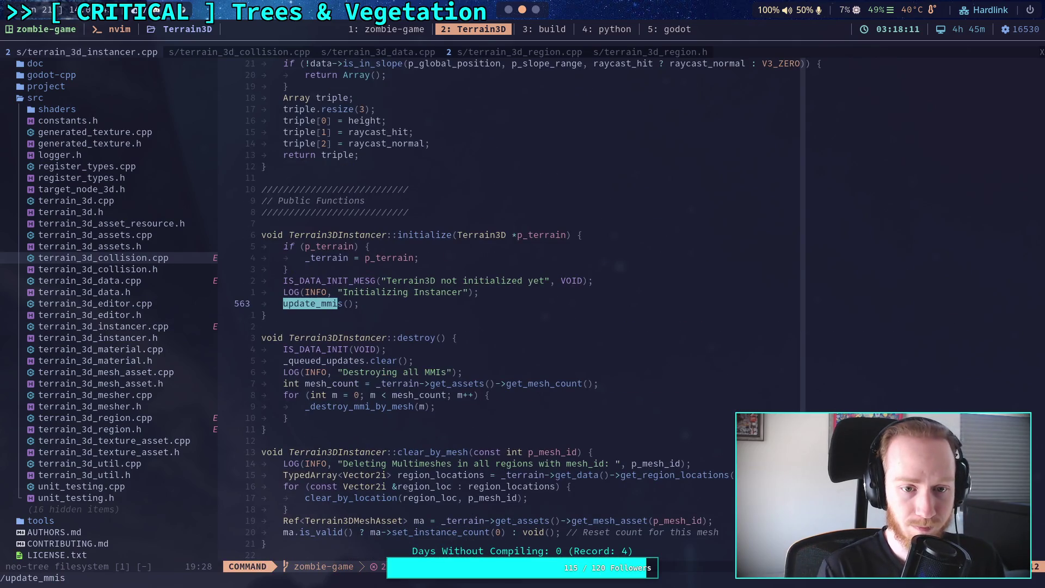
key("Return")
key("n")
key("slash")
key("Up")
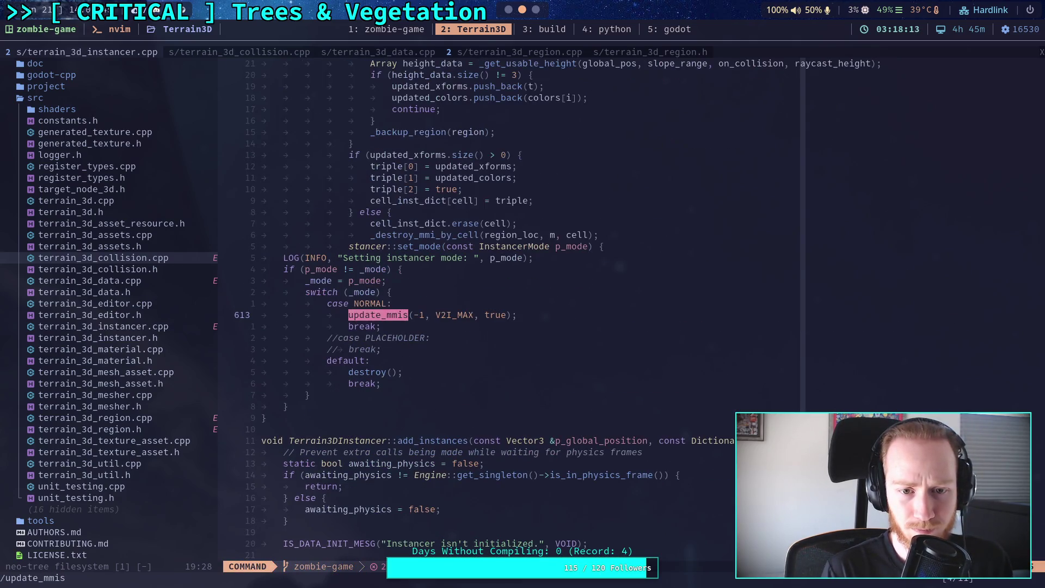
key("Return")
key("slash")
key("Up")
key("Return")
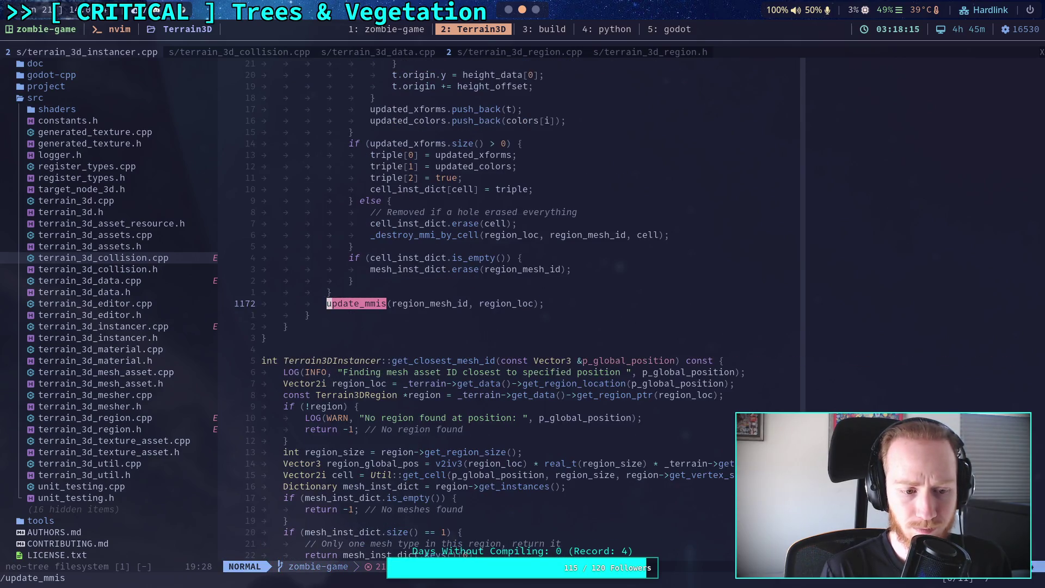
key("slash")
key("Up")
key("Home")
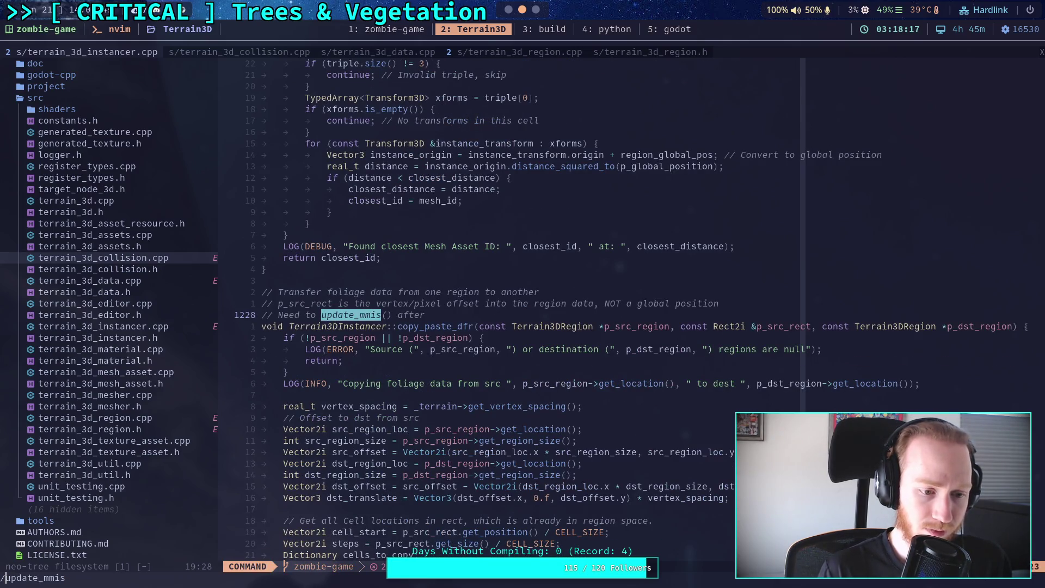
type(":")
key("Return")
scroll(644, 369, "down", 3)
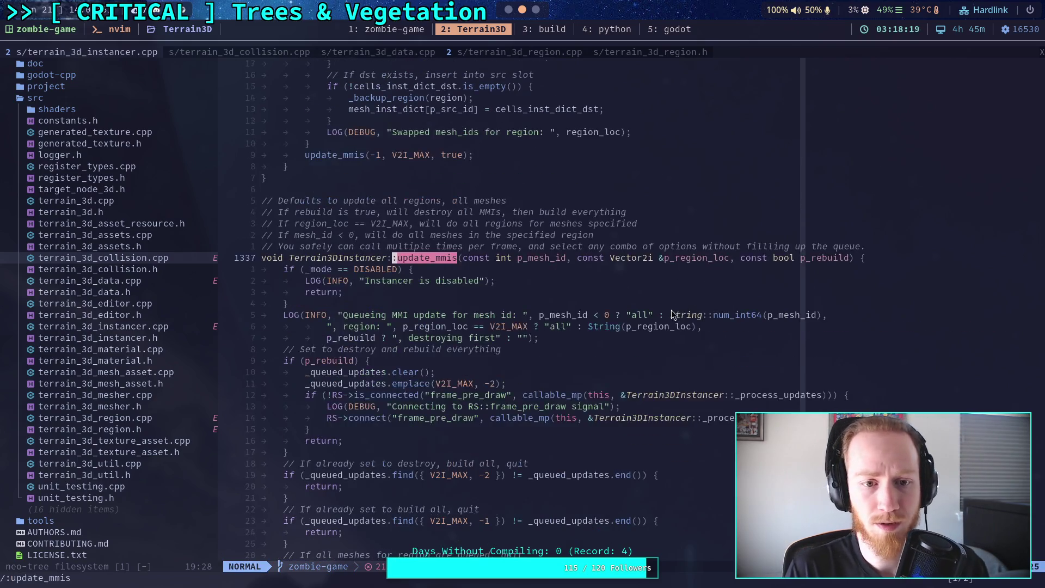
scroll(644, 370, "down", 2)
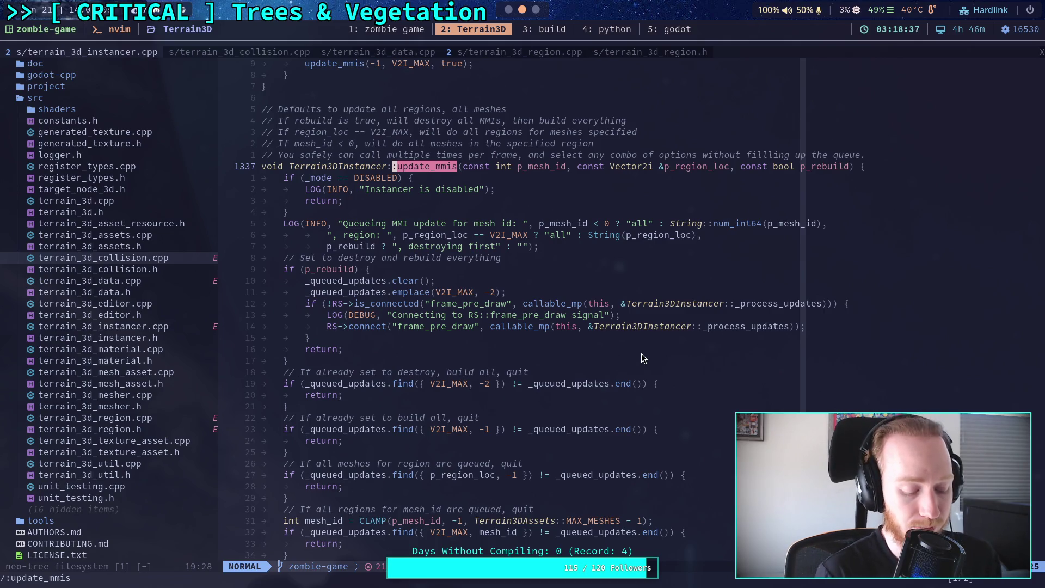
key("super+5")
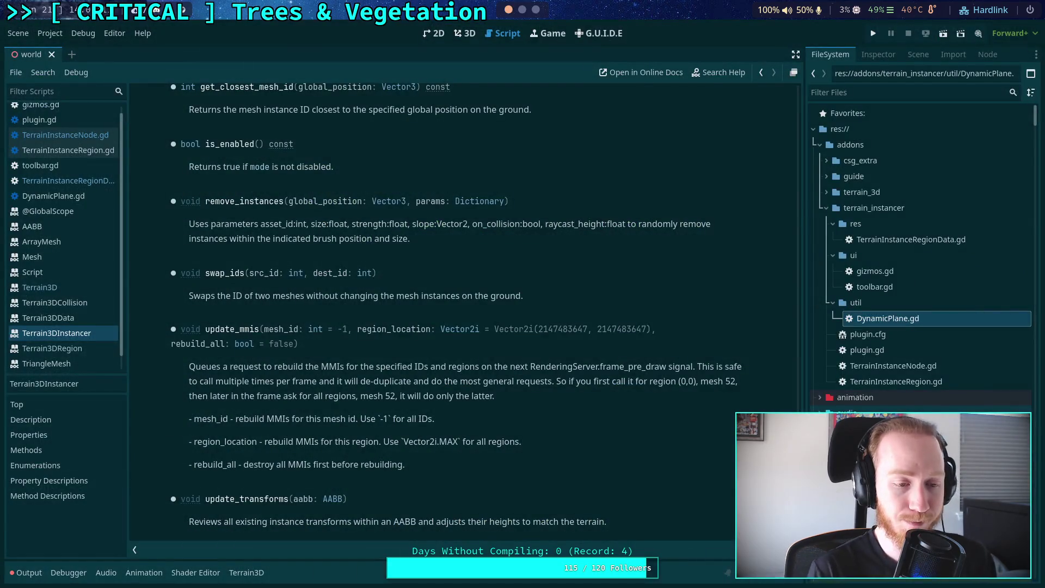
Add terrain.instancer.update_mmis(mesh_id, region_loc) below r_data[2] = true in TerrainInstanceNode.gd and save
left_click(93, 136)
scroll(416, 348, "down", 5)
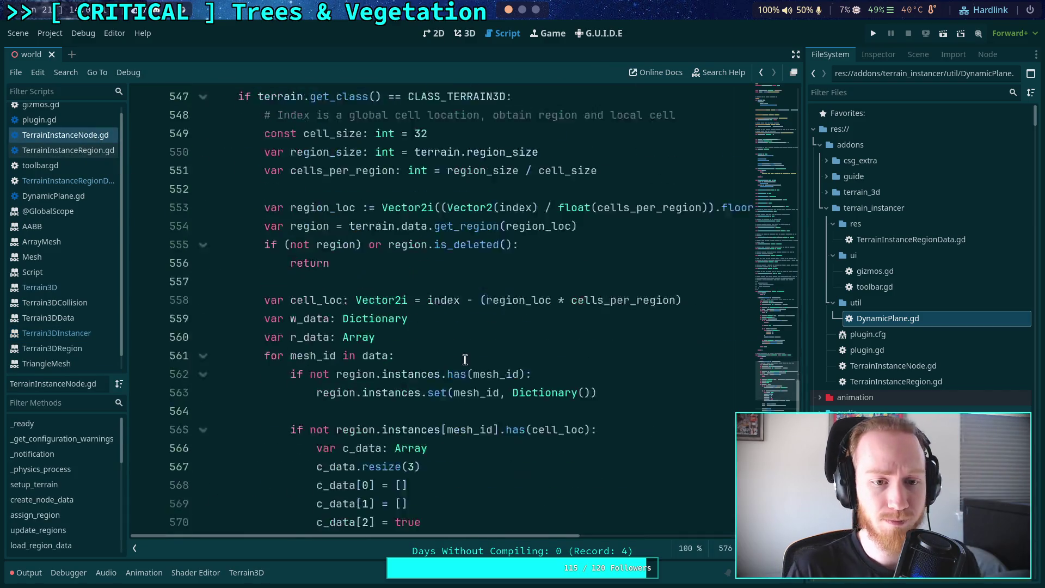
scroll(463, 364, "up", 1)
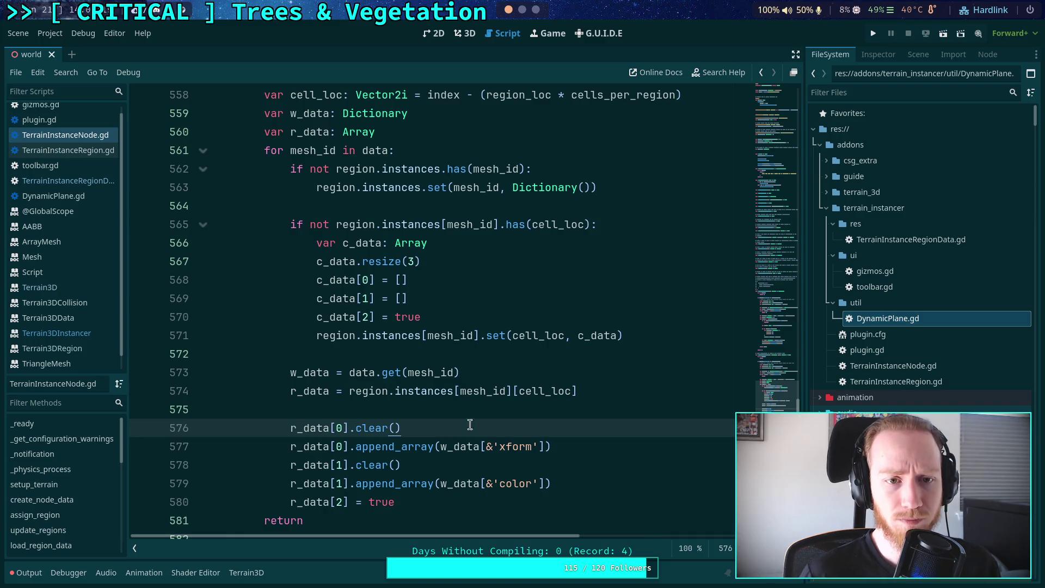
left_click(487, 501)
key("Return")
type("terr")
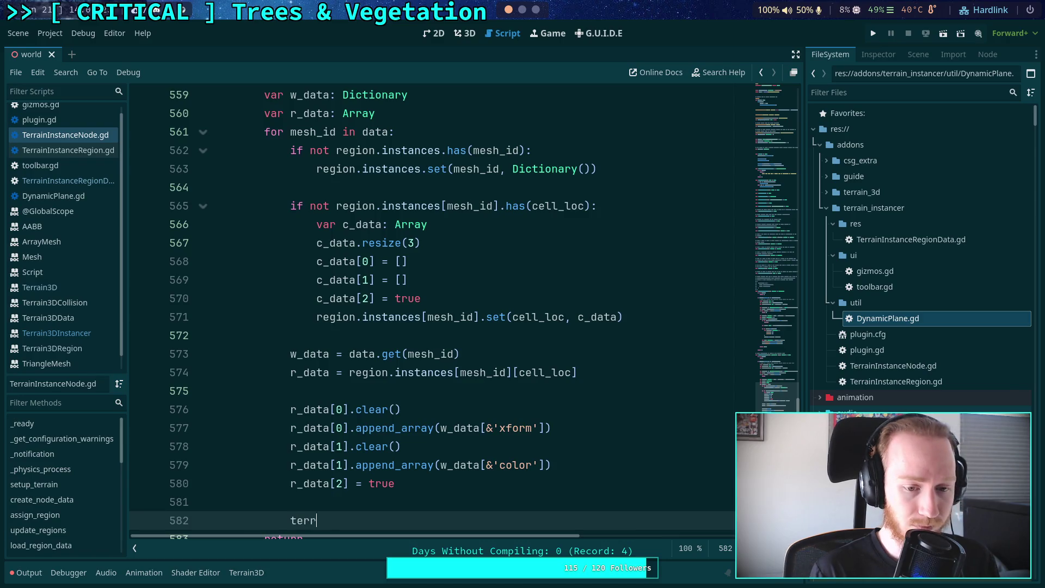
type("ain.insta")
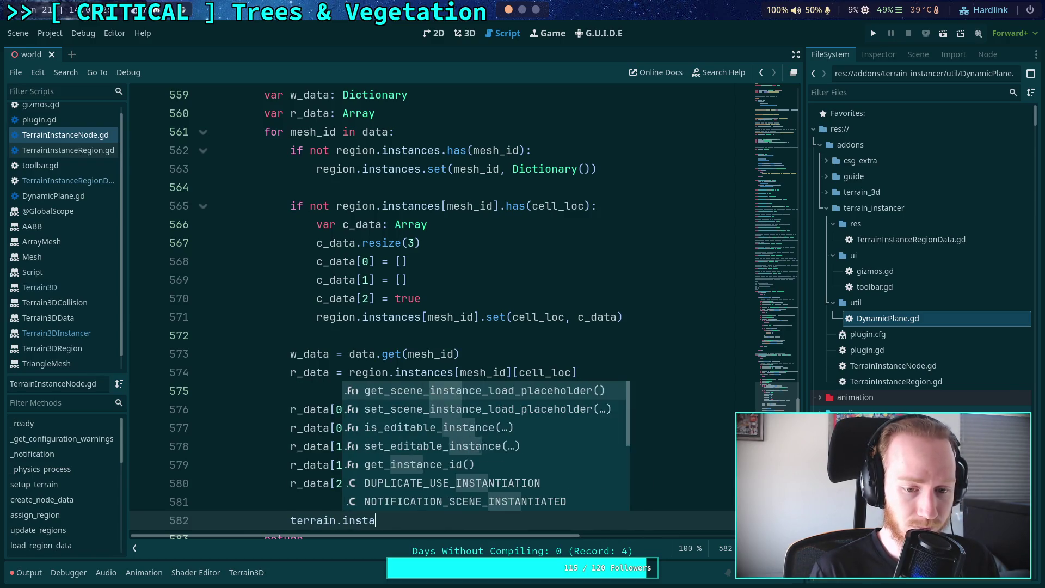
type("ncer.update_mmis()")
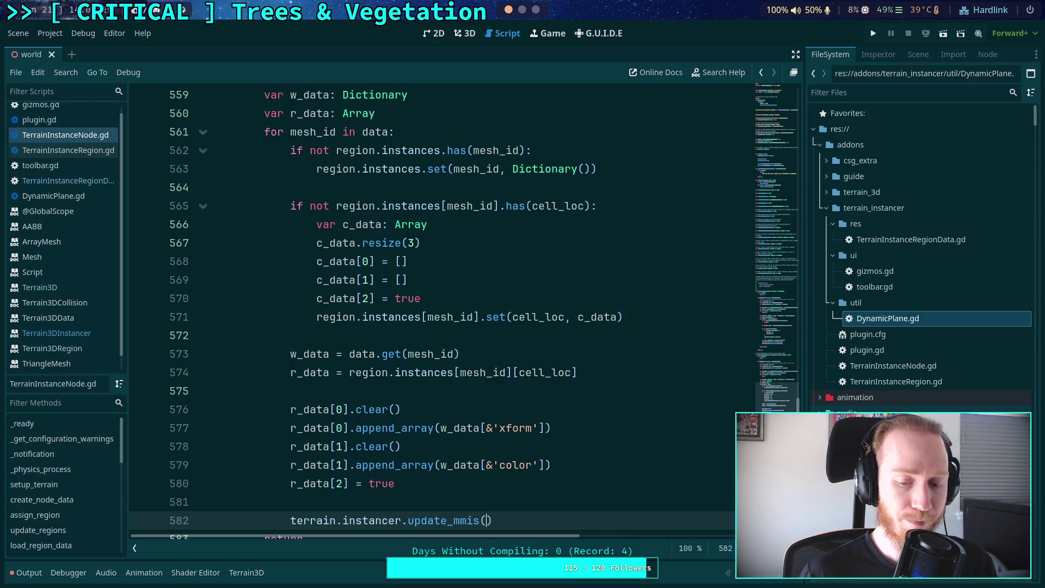
type("mesh_id, re")
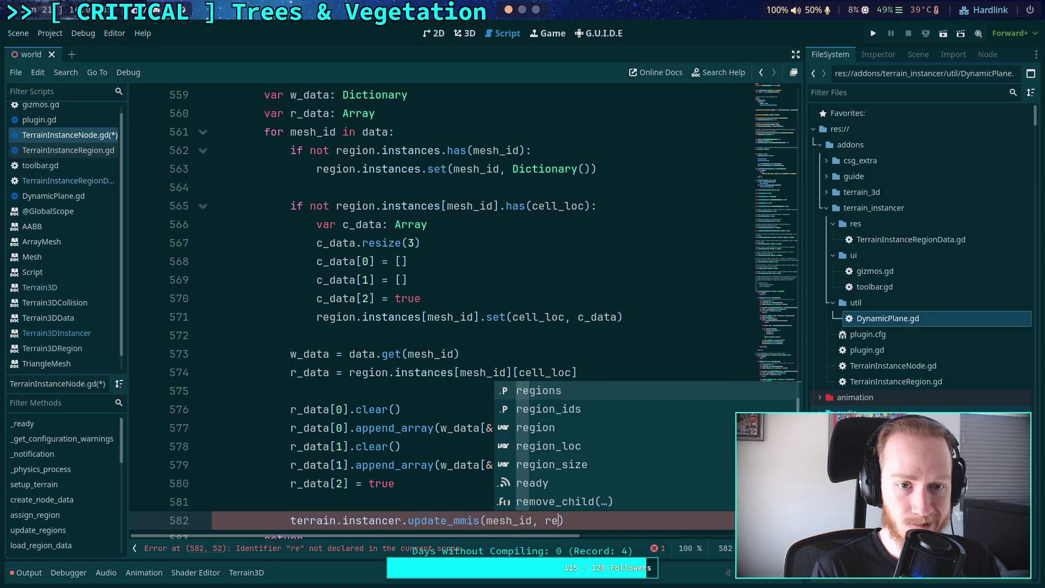
type("gion_loc")
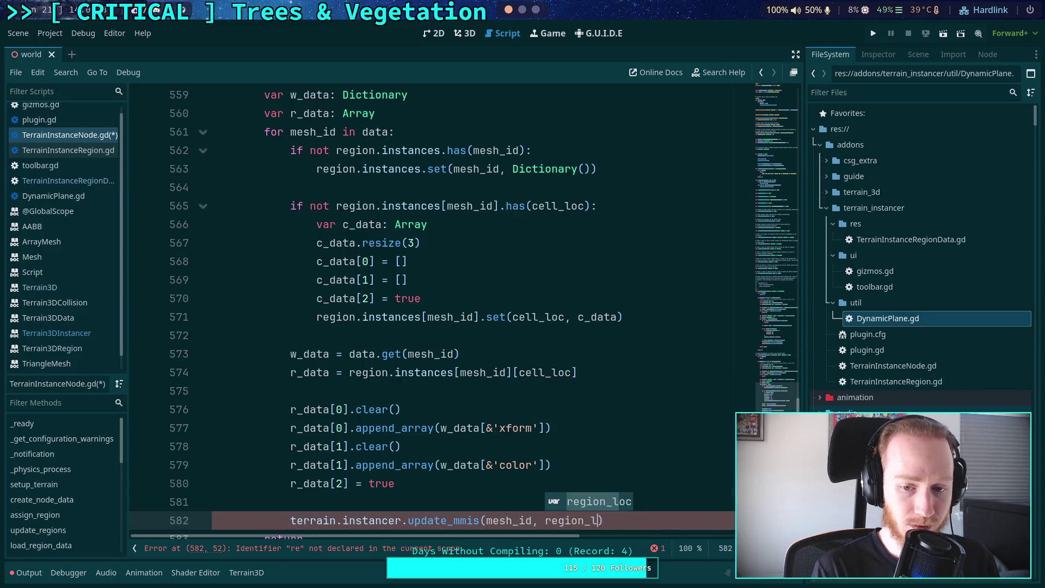
key("ctrl+s")
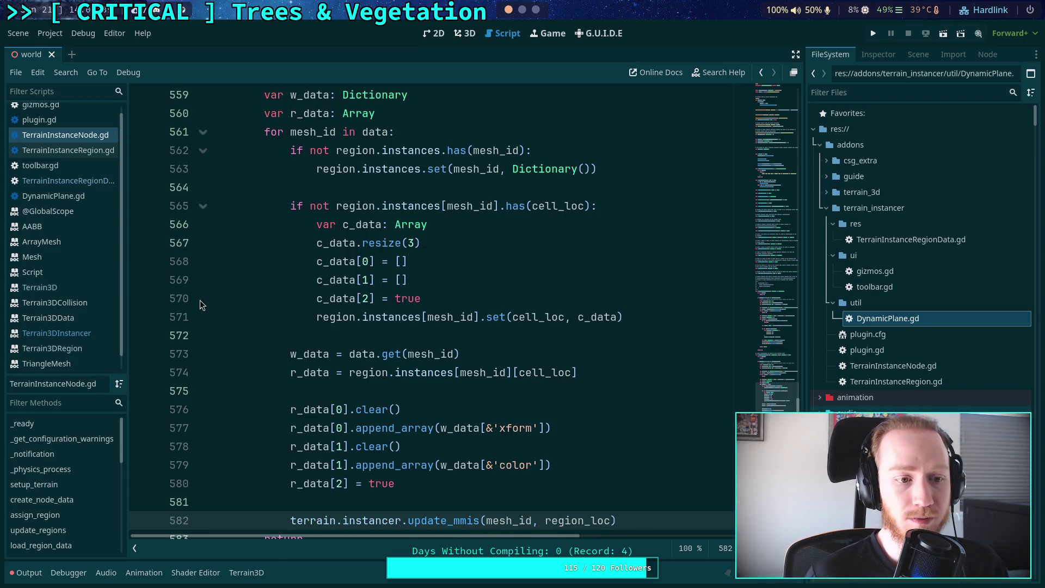
Recheck the Terrain3DInstancer docs and the edited code, then switch to the C++ source in Neovim
left_click(60, 331)
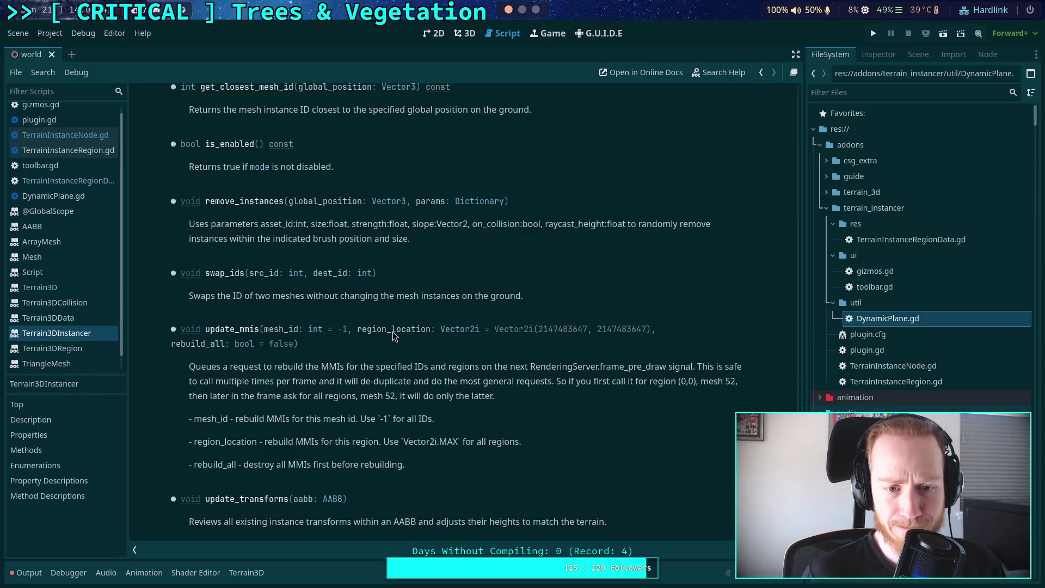
left_click(90, 135)
scroll(383, 356, "up", 2)
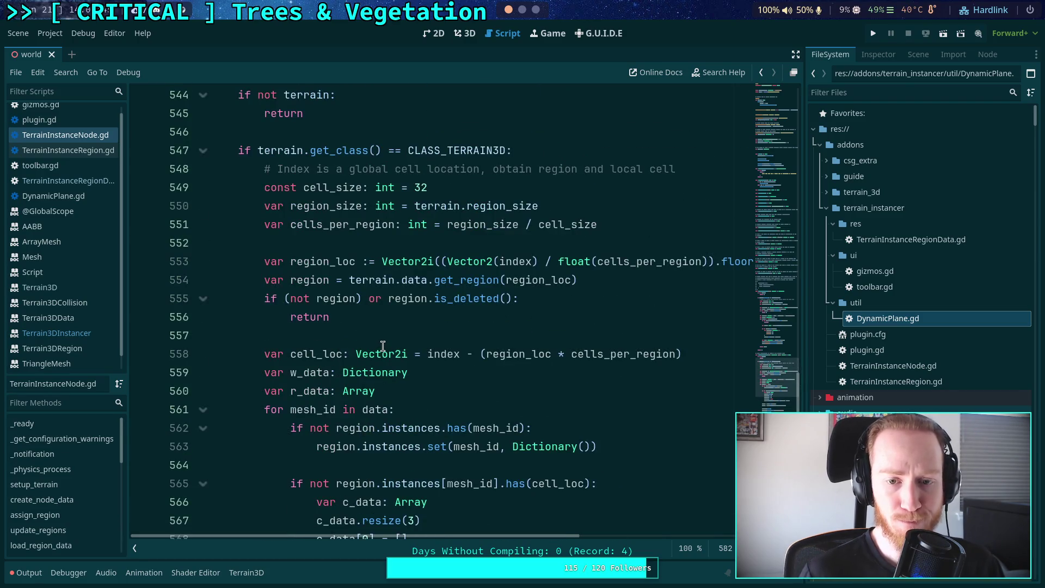
mouse_move(383, 347)
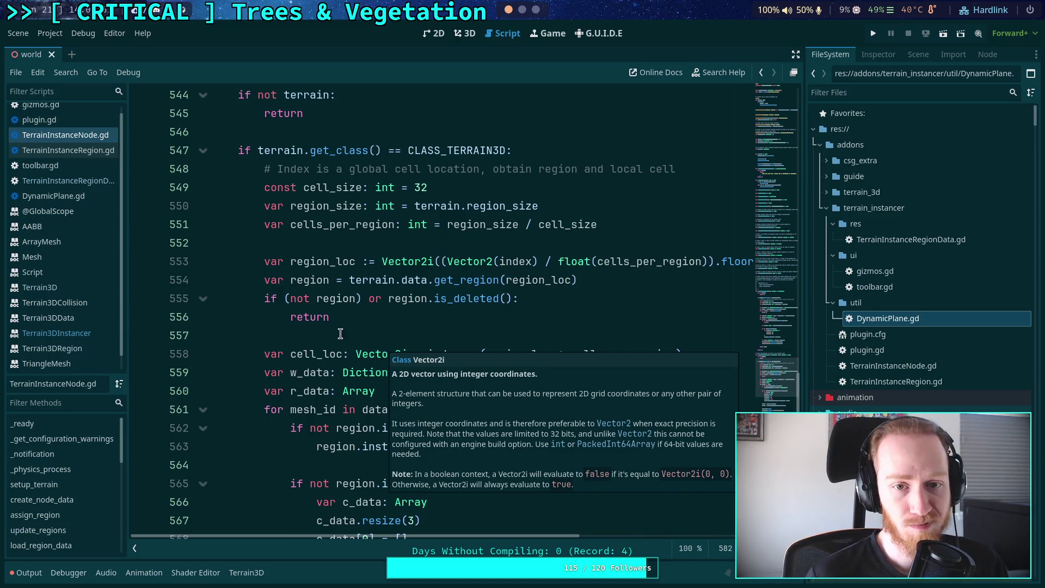
scroll(361, 340, "down", 1)
scroll(354, 343, "down", 1)
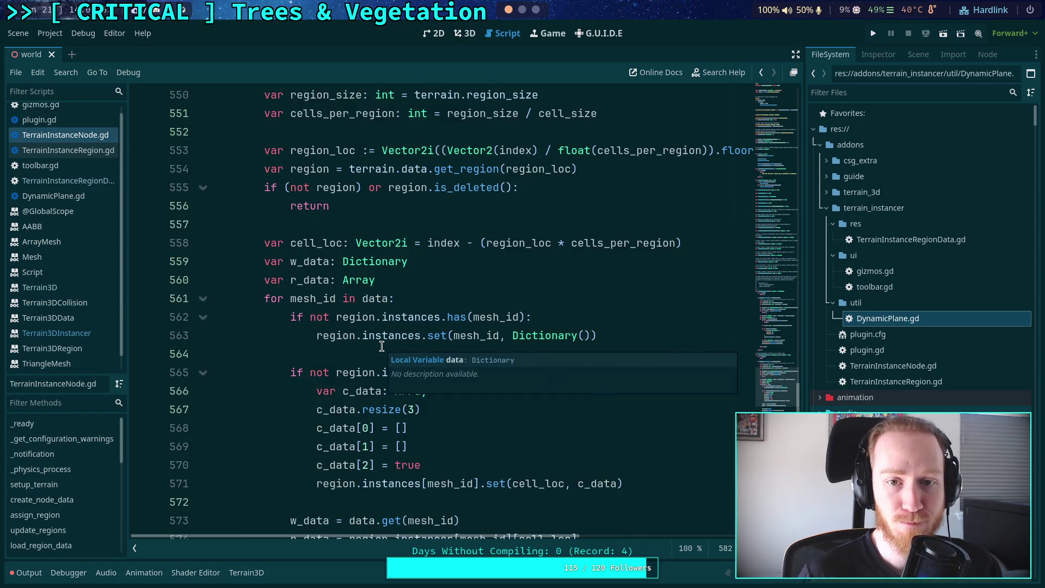
scroll(357, 349, "down", 4)
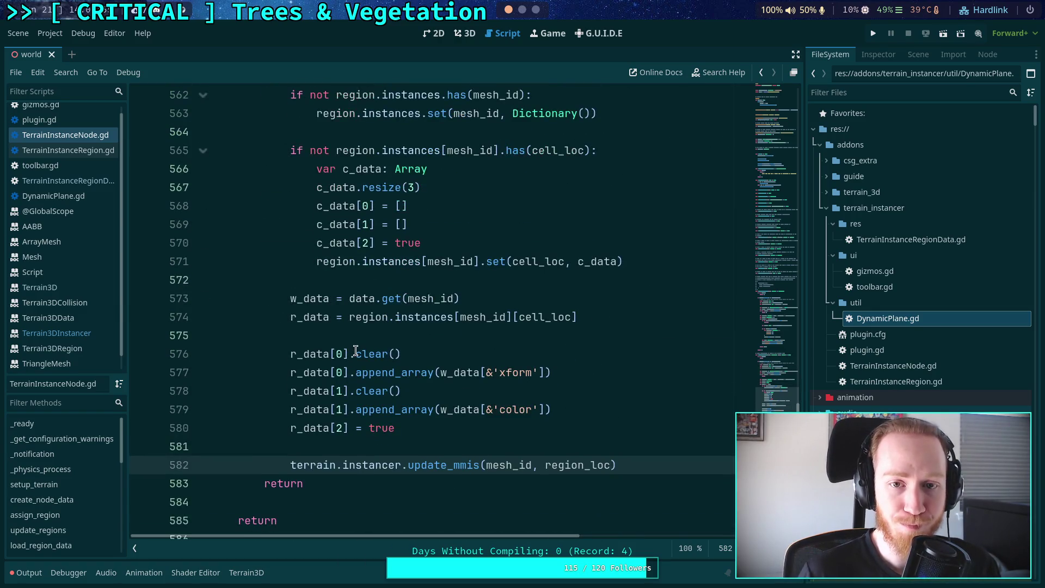
scroll(610, 392, "up", 5)
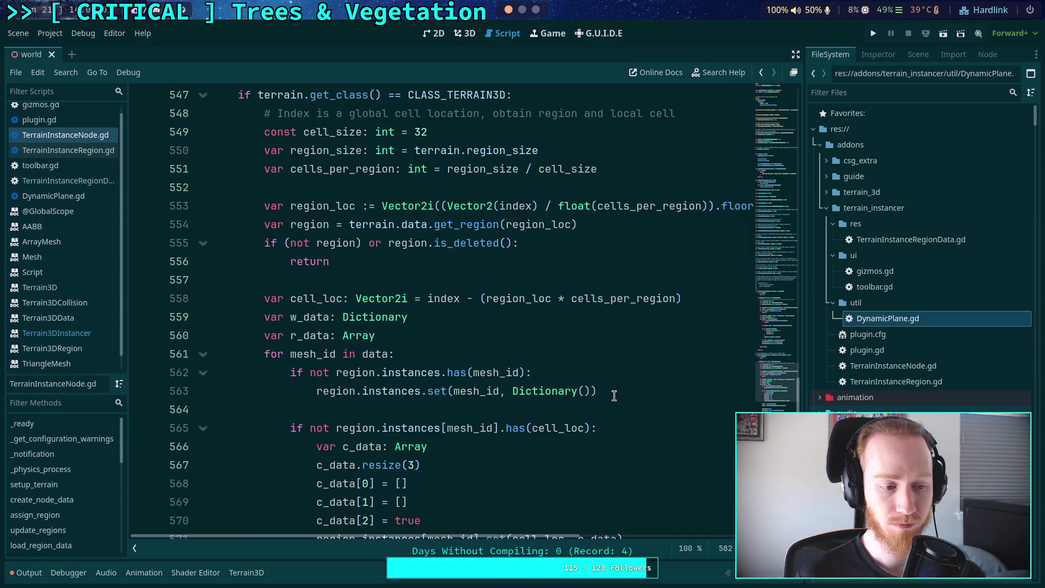
key("super+2")
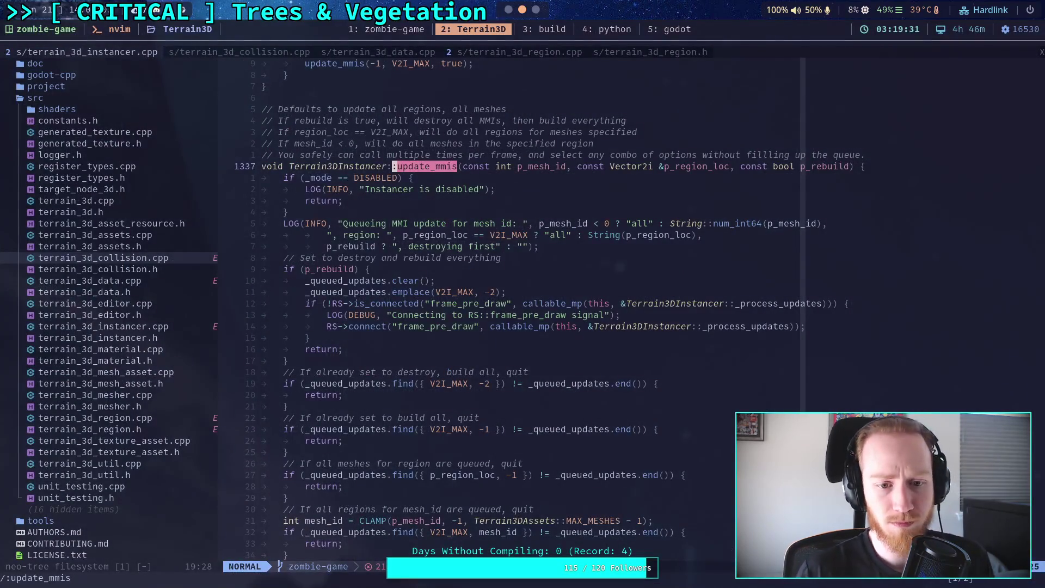
scroll(567, 403, "down", 9)
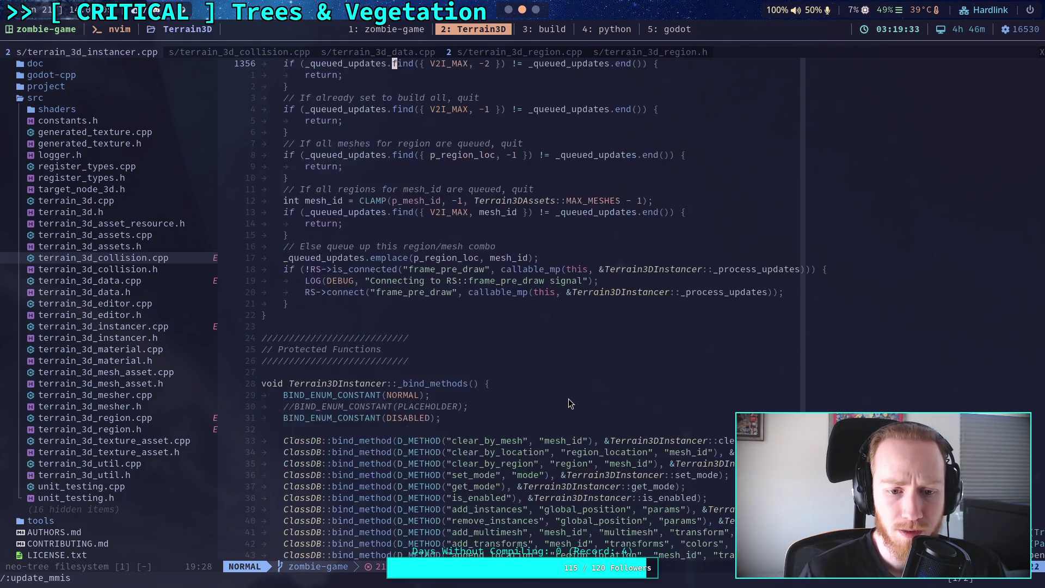
scroll(606, 382, "up", 20)
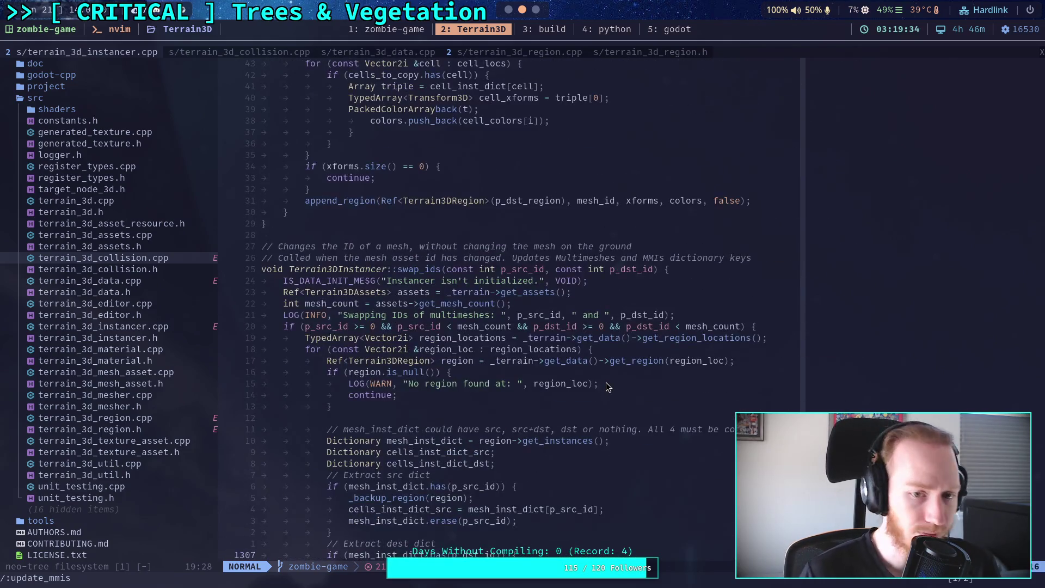
scroll(606, 382, "up", 20)
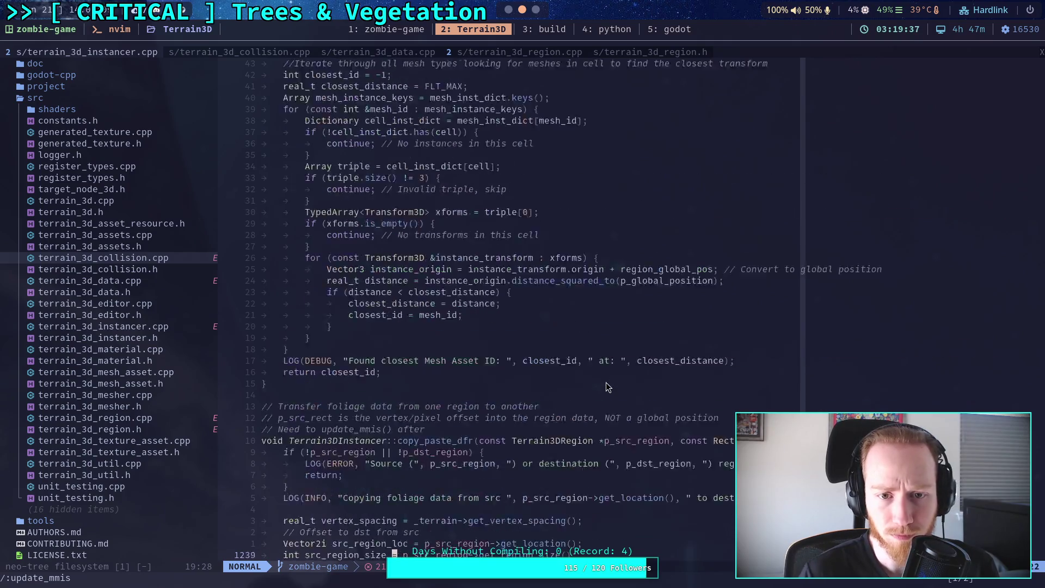
scroll(606, 383, "up", 20)
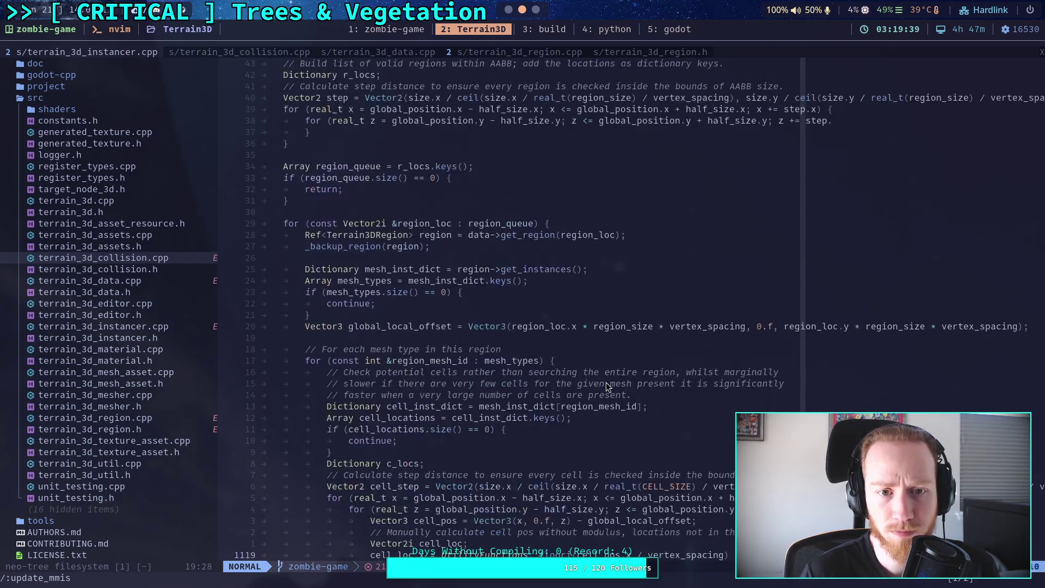
scroll(606, 382, "up", 9)
scroll(606, 383, "up", 5)
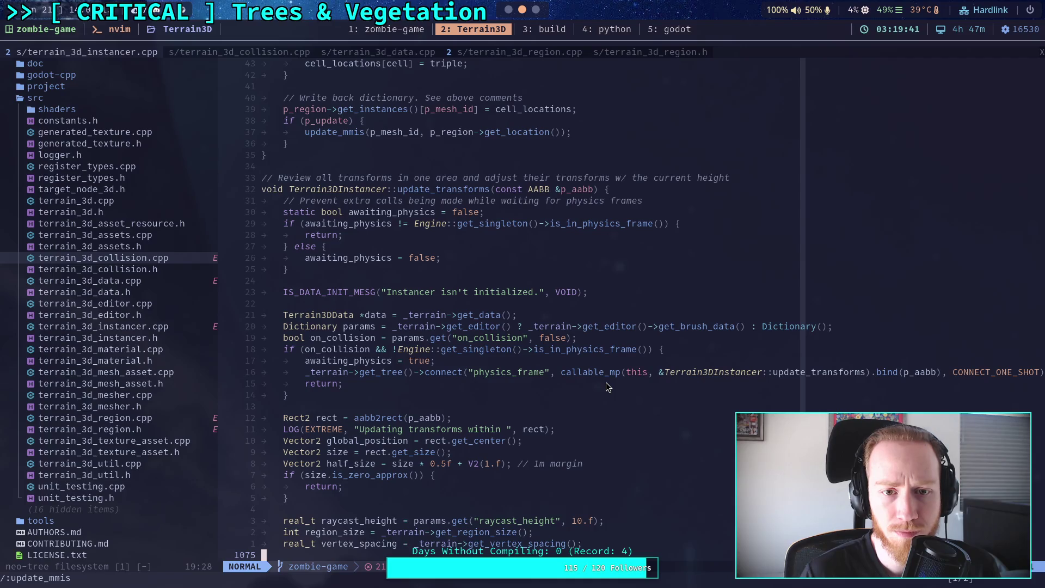
key("slash")
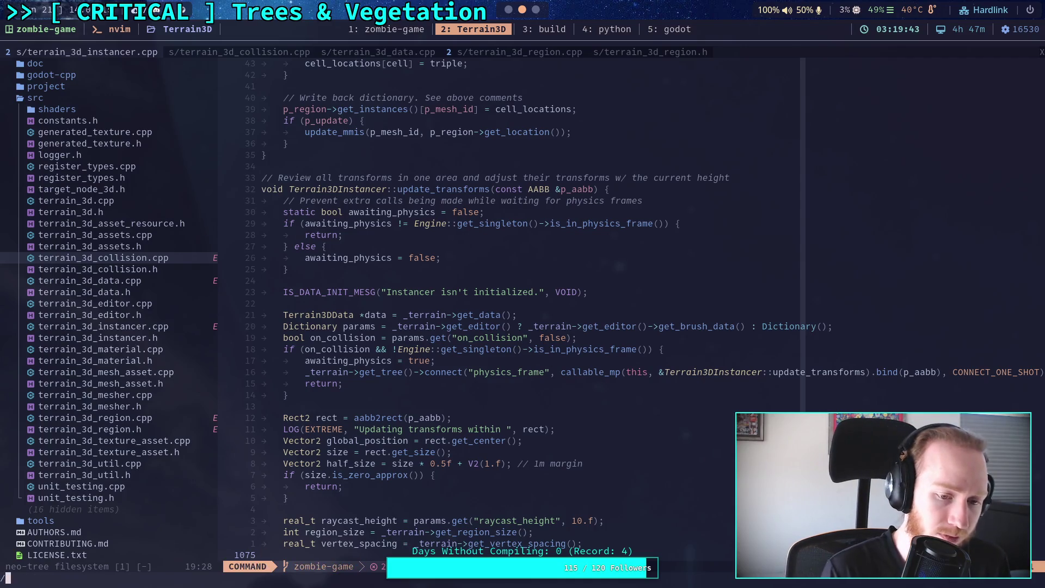
Search terrain_3d_instancer.cpp for _queued_updates and cycle through matches until reaching _process_updates
type("_quede")
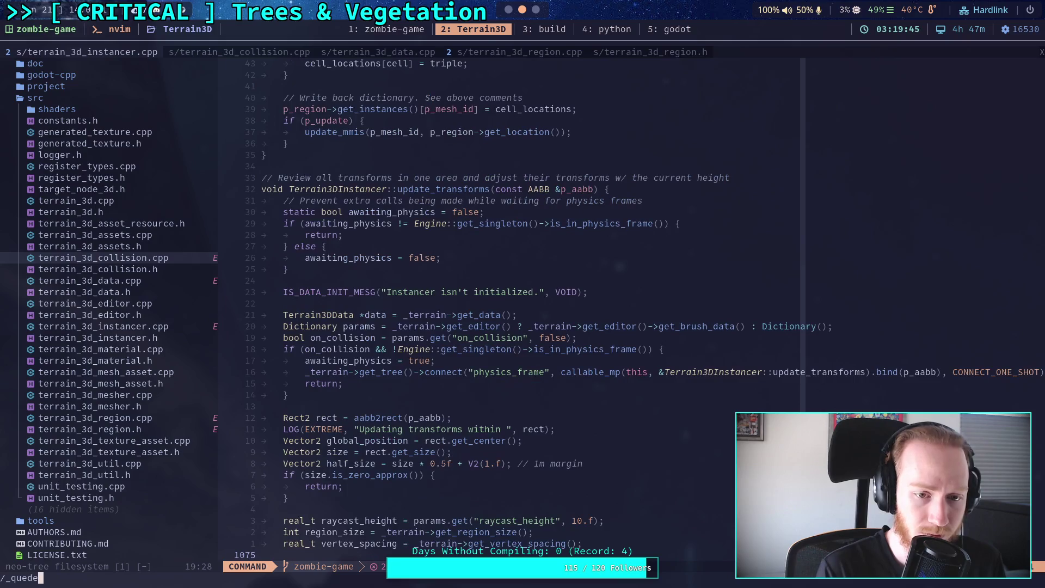
key("BackSpace")
key("BackSpace")
type("u")
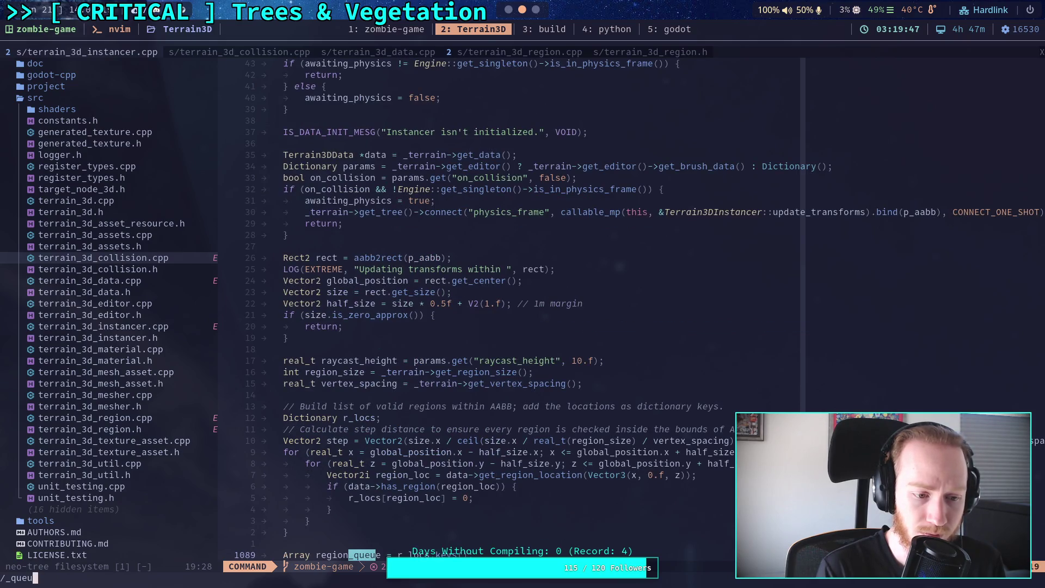
type("ed_updates")
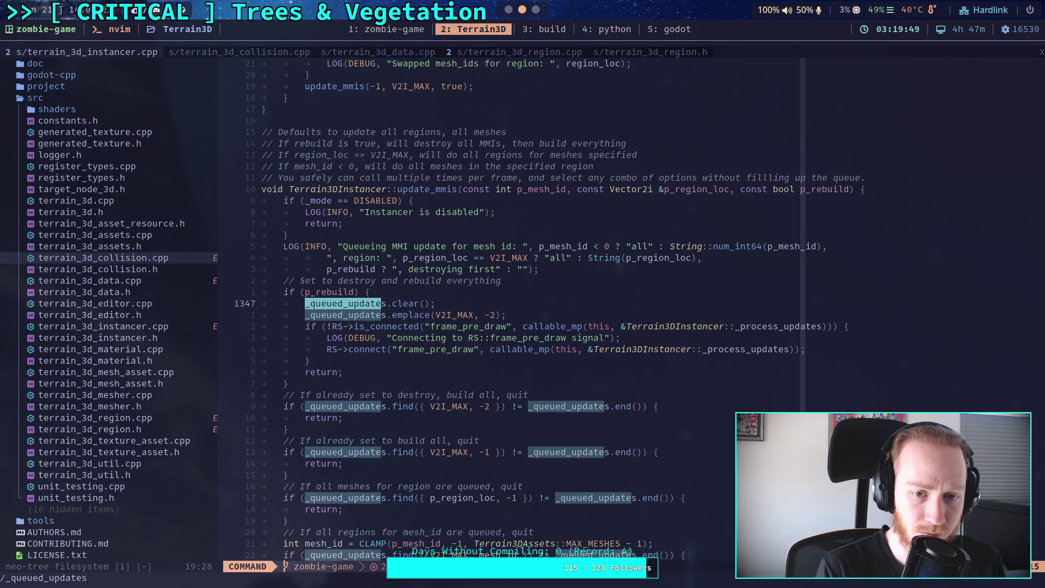
key("Return")
key("n")
key("n")
key("n")
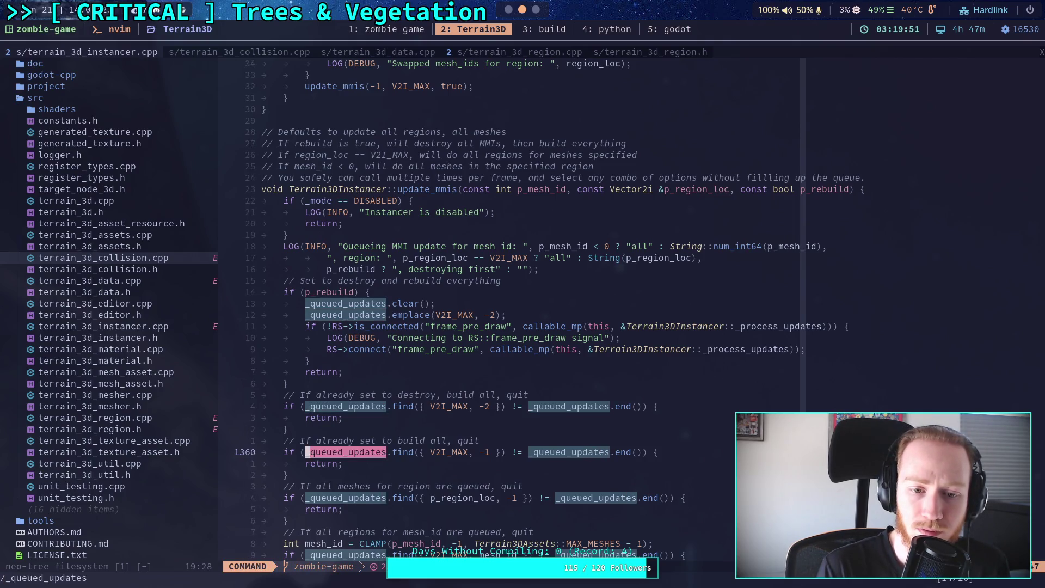
type("/")
key("Return")
key("n")
key("n")
key("n")
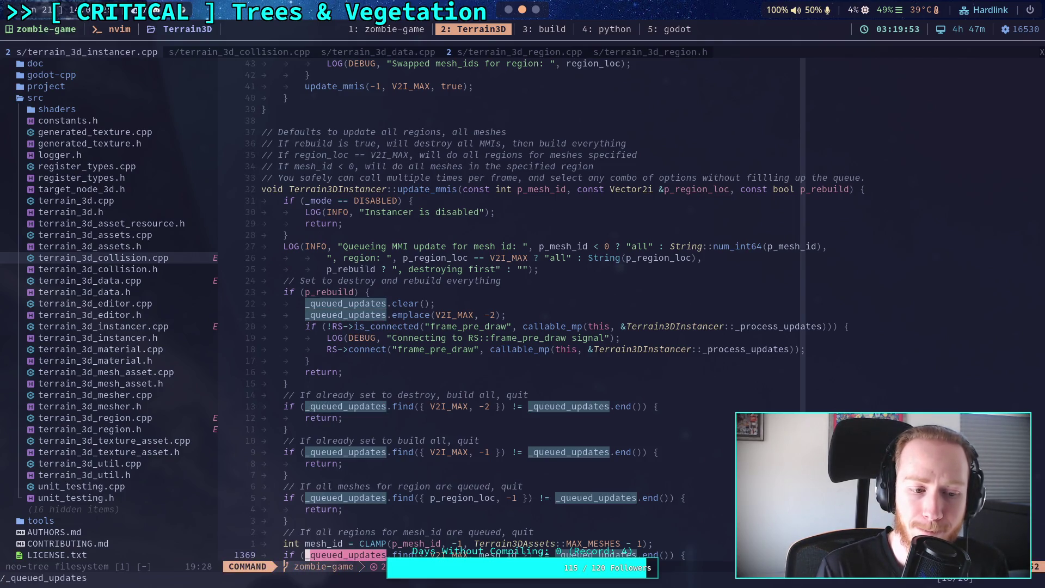
key("n")
key("n")
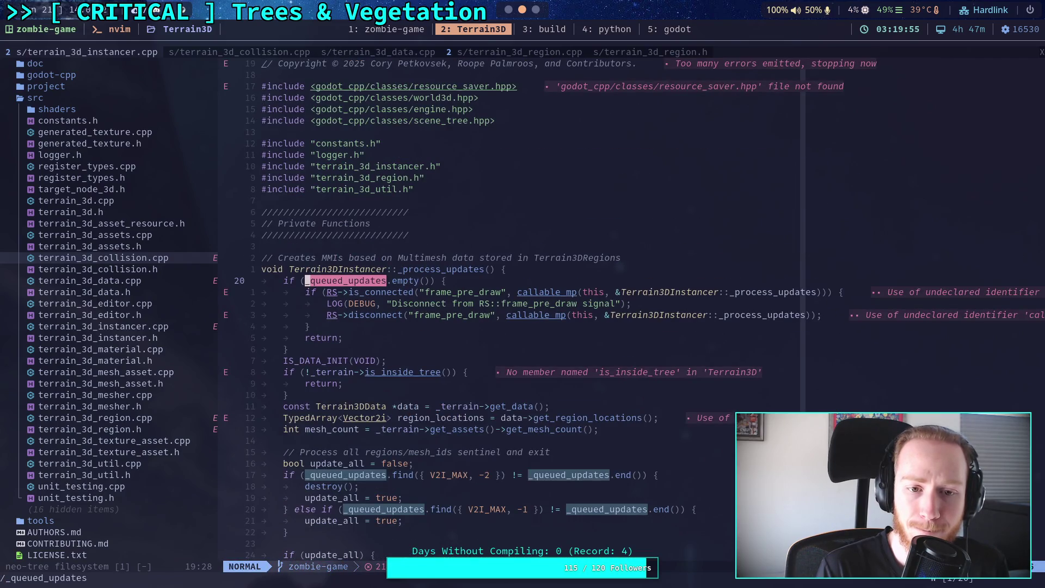
Scroll down past the _process_updates loop to where _update_mmi_by_region begins
scroll(451, 367, "down", 4)
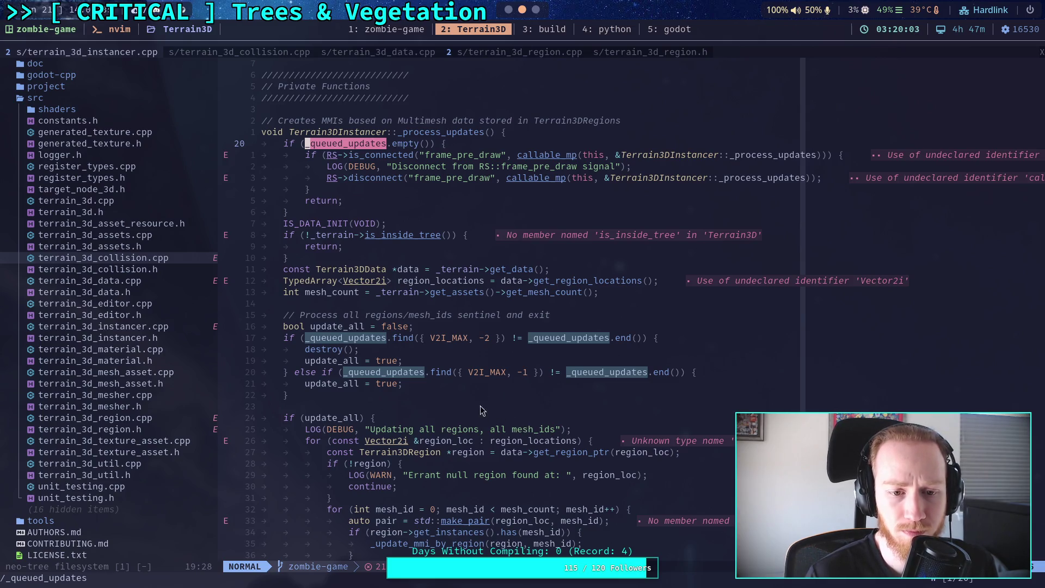
scroll(384, 381, "down", 4)
scroll(383, 379, "down", 9)
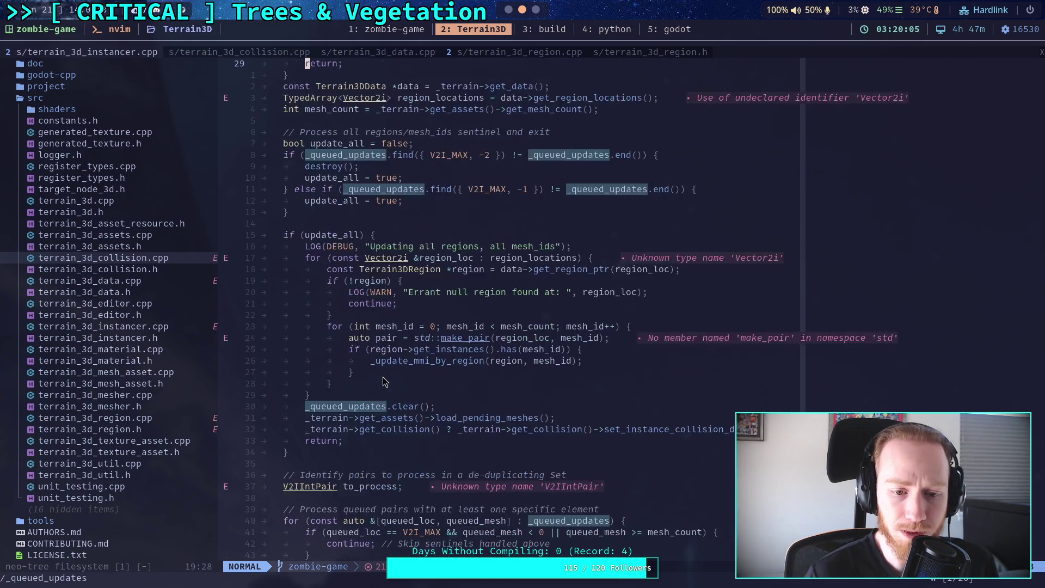
scroll(383, 378, "down", 1)
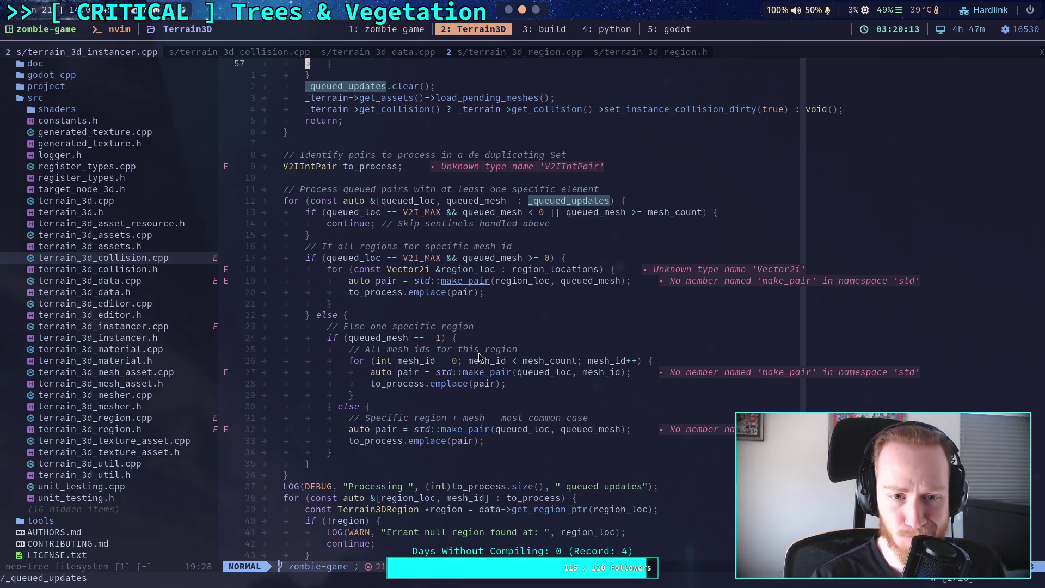
scroll(478, 352, "down", 2)
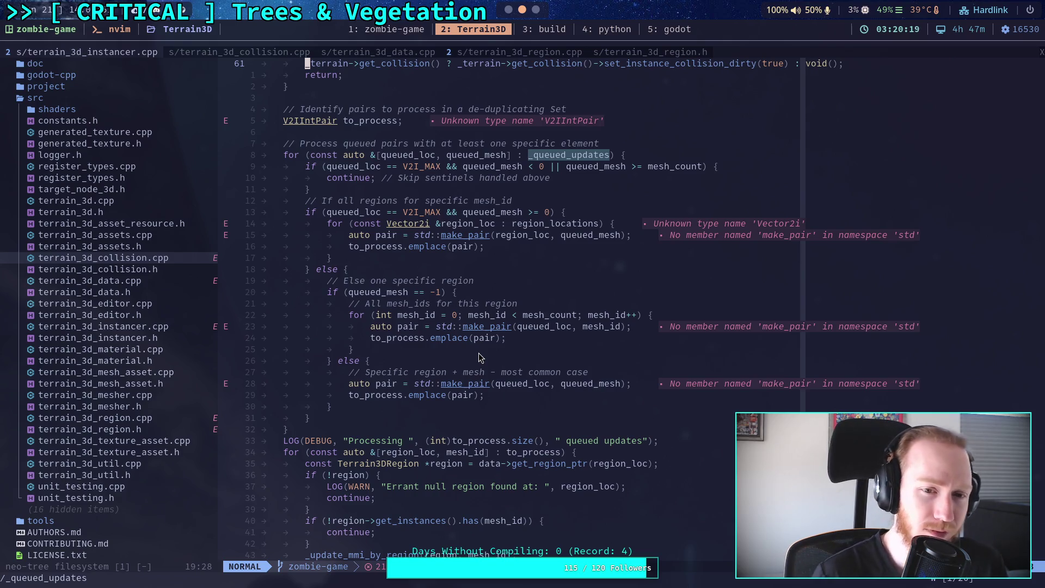
scroll(475, 350, "down", 8)
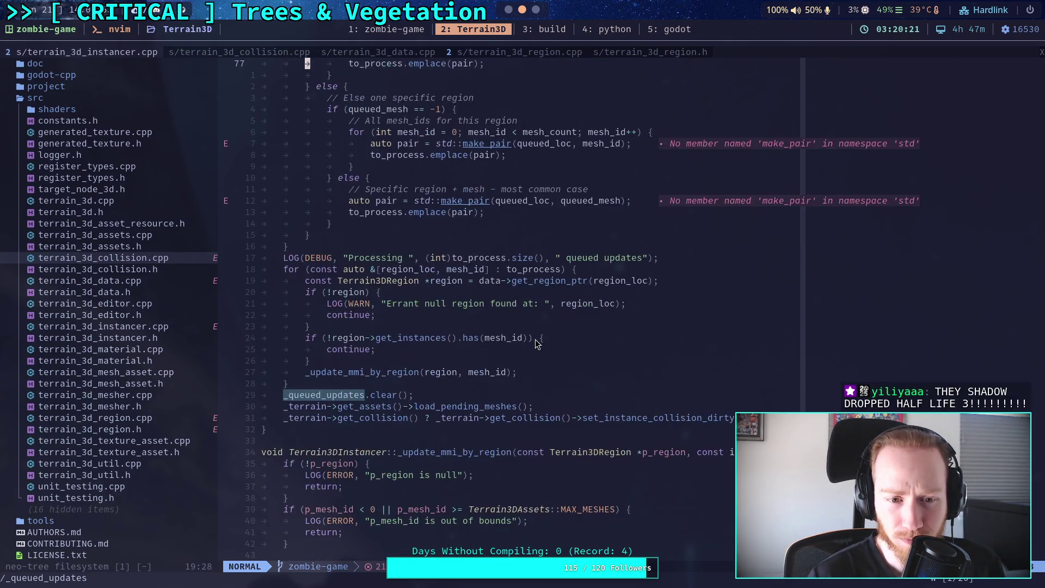
scroll(604, 373, "up", 2)
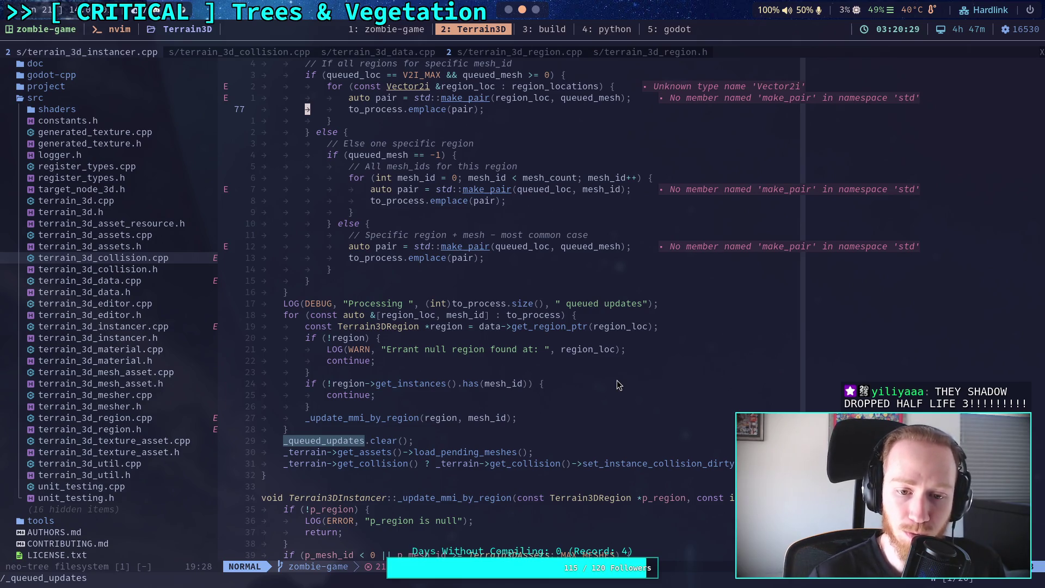
scroll(616, 380, "down", 8)
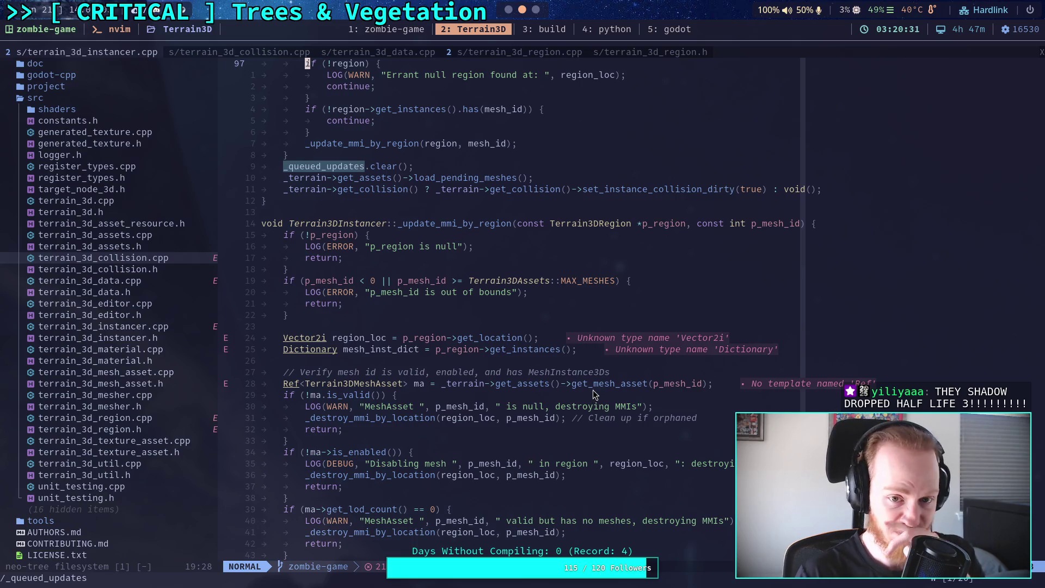
Scroll through _update_mmi_by_region in terrain_3d_instancer.cpp down to the MultiMesh recreation code
scroll(573, 393, "down", 2)
scroll(573, 394, "down", 2)
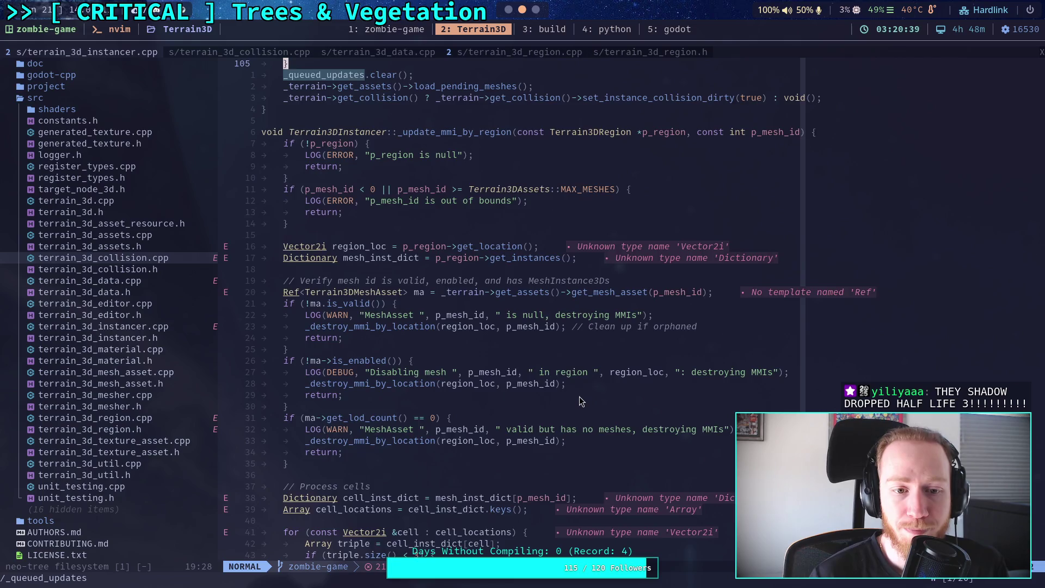
scroll(579, 397, "down", 2)
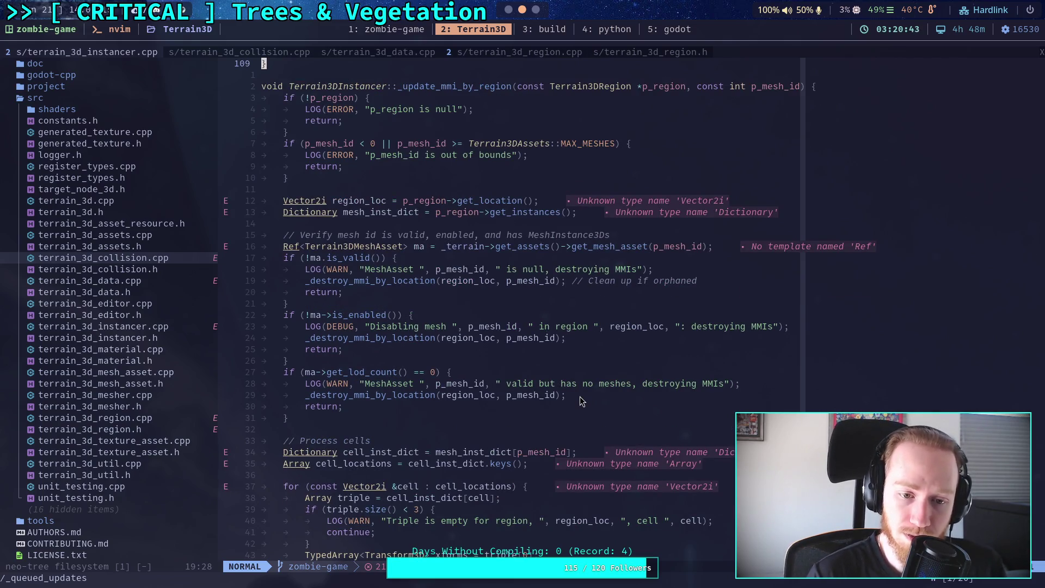
scroll(579, 397, "down", 10)
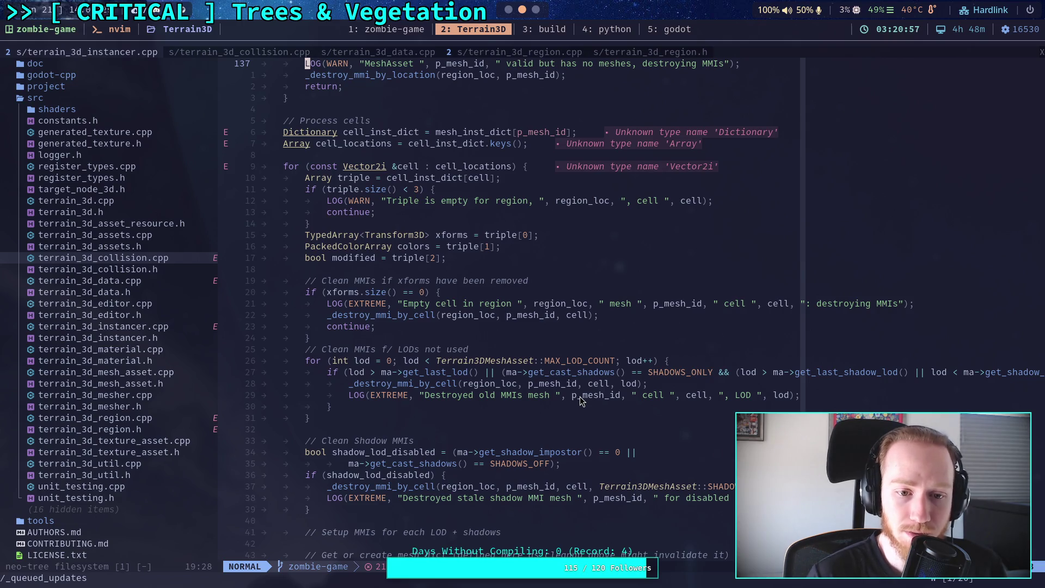
scroll(581, 401, "down", 2)
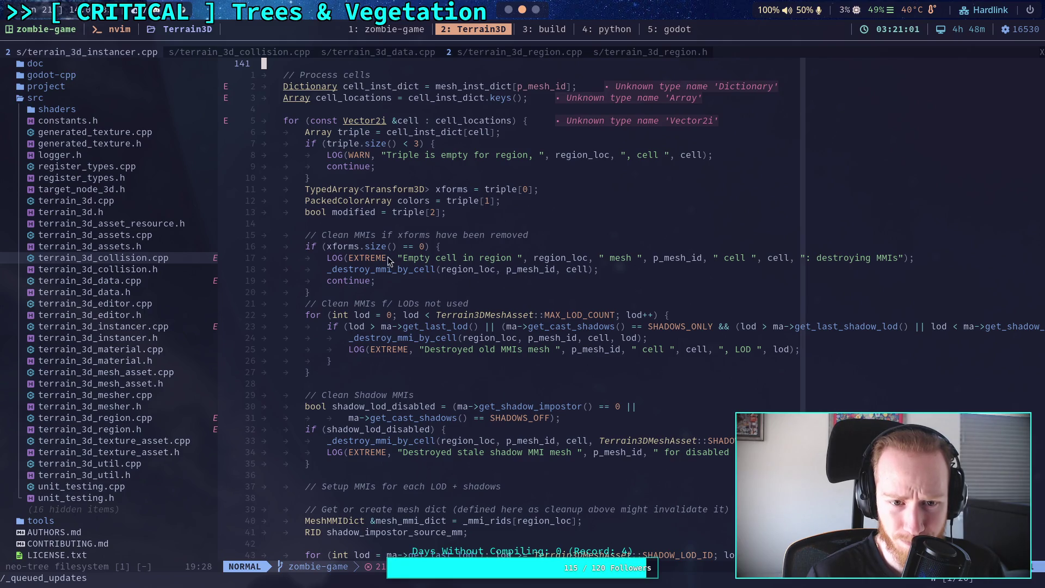
scroll(396, 261, "down", 2)
scroll(396, 261, "down", 2)
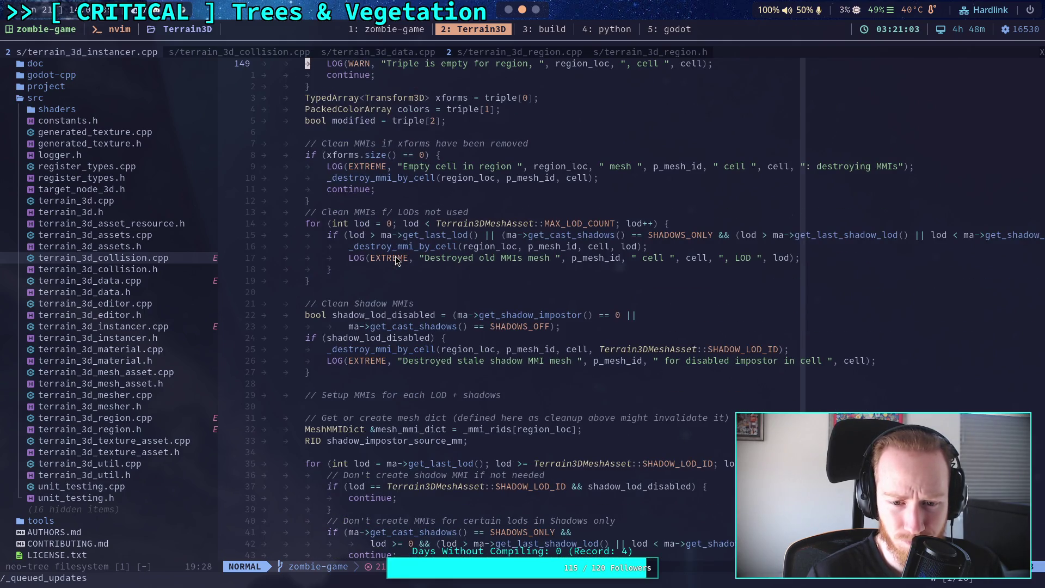
scroll(422, 263, "down", 6)
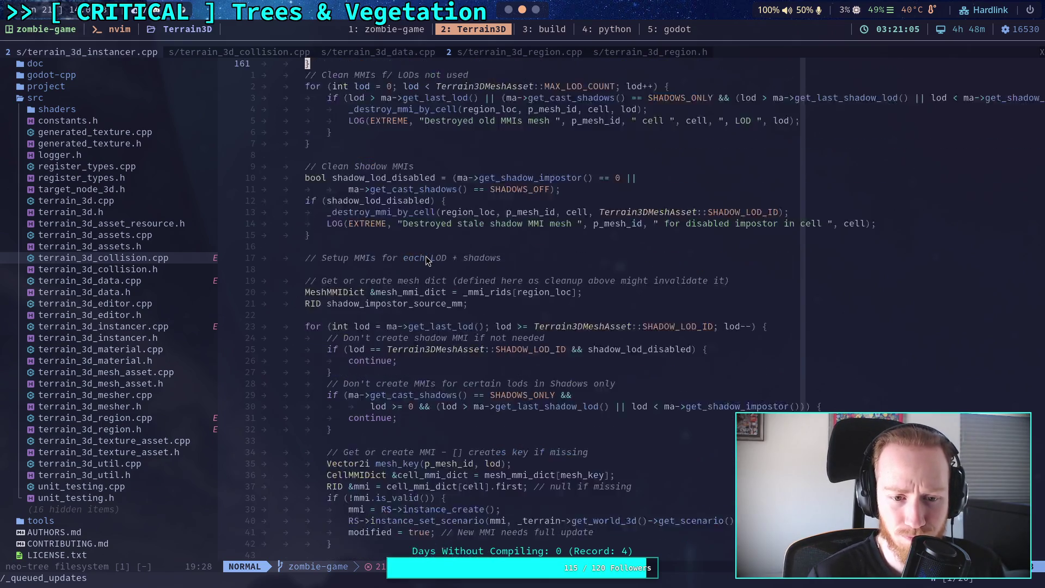
scroll(425, 257, "down", 18)
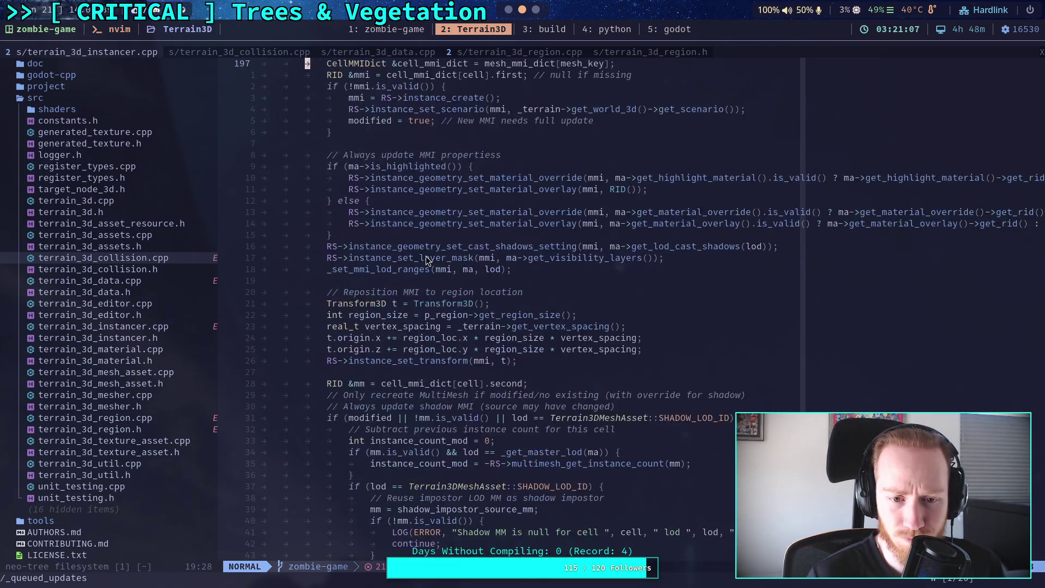
scroll(545, 353, "down", 6)
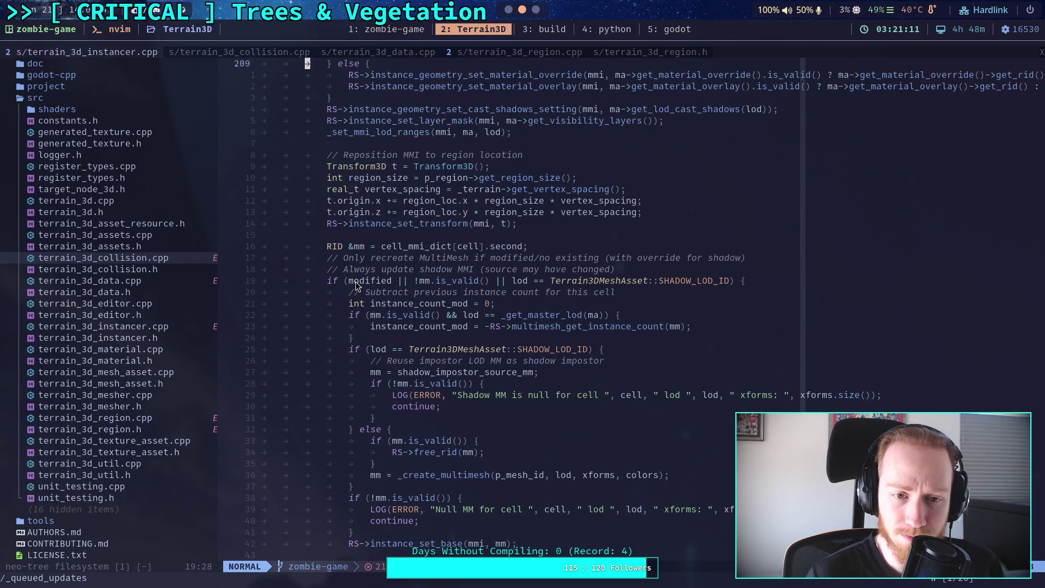
Highlight the MultiMesh recreation comment, go to the mm_custom_aabb line, then return to Godot's script editor
left_click_drag(469, 270, 565, 257)
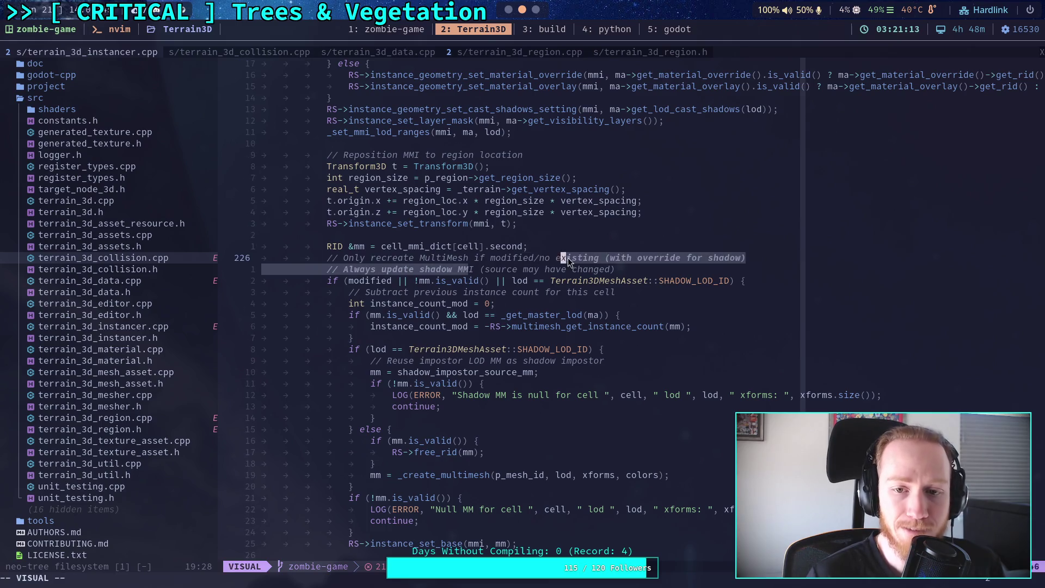
left_click(557, 273)
scroll(491, 356, "down", 10)
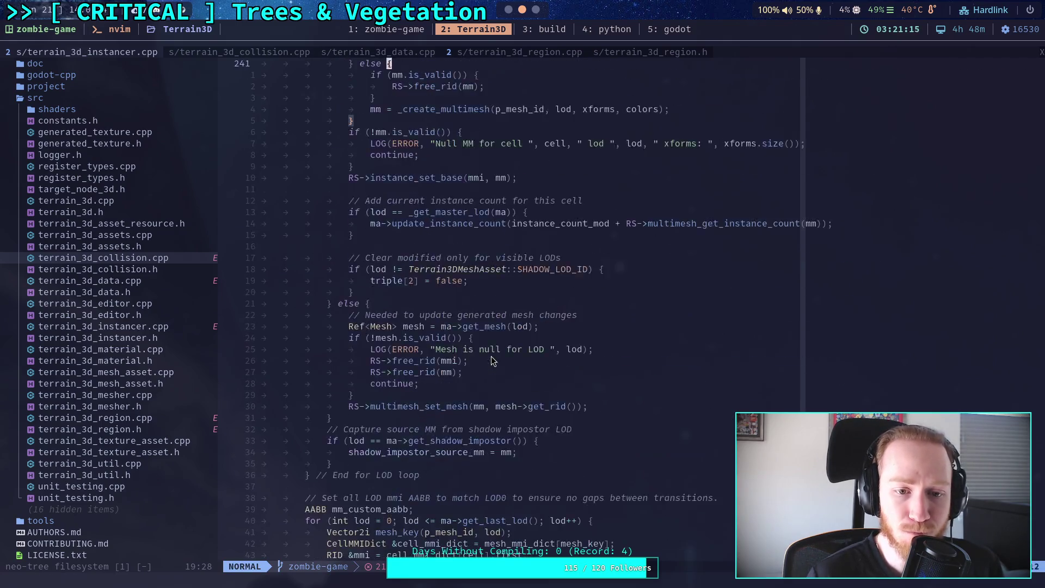
scroll(492, 357, "down", 5)
left_click(554, 329)
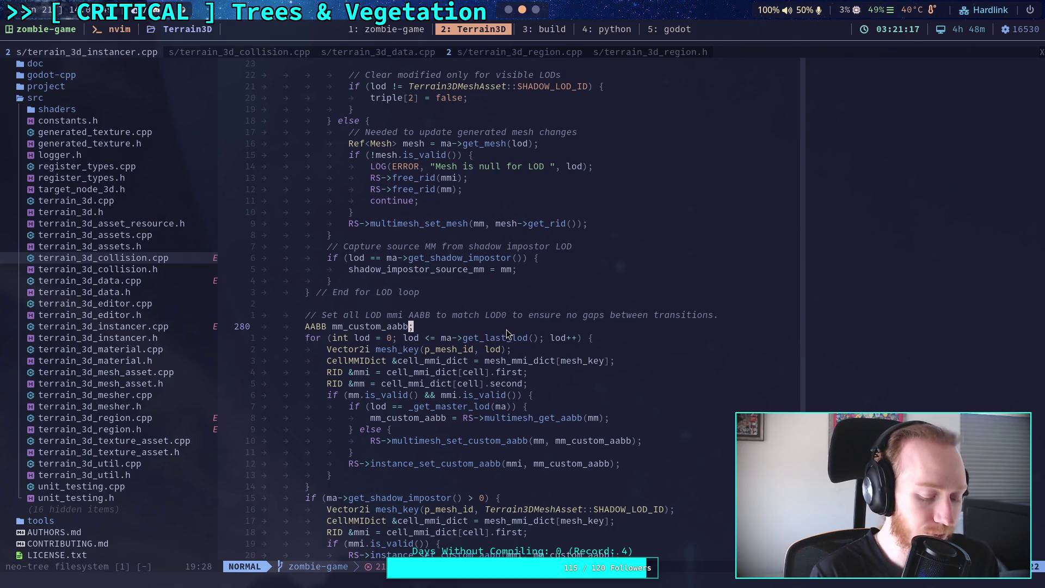
key("super+5")
scroll(517, 345, "down", 5)
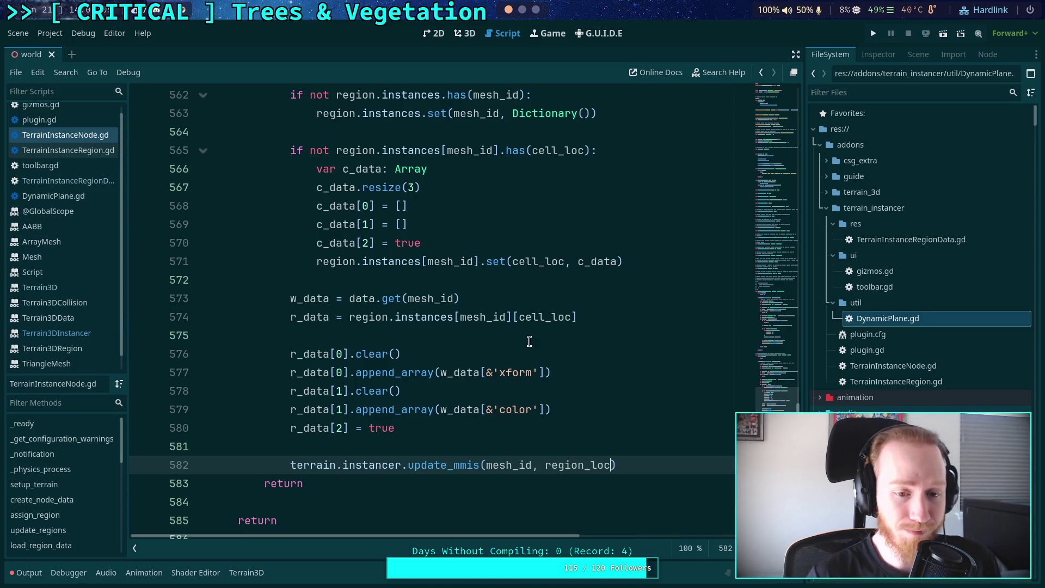
scroll(522, 384, "up", 2)
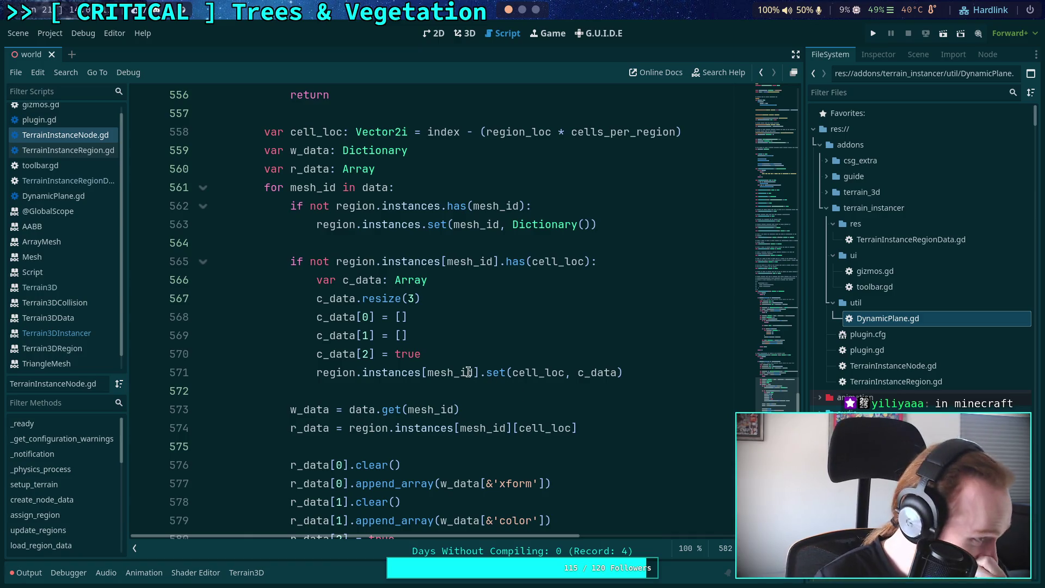
scroll(468, 373, "up", 2)
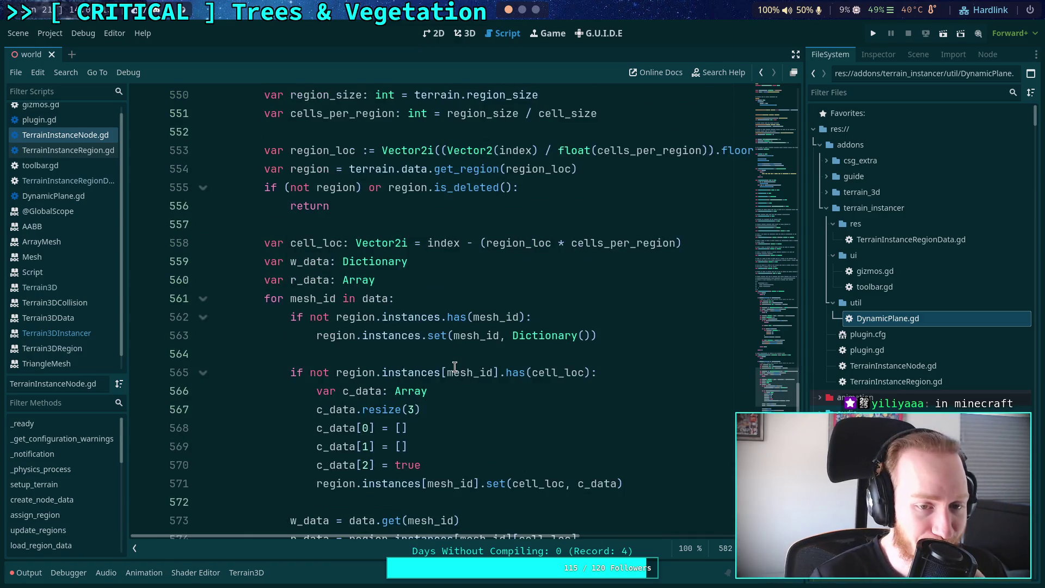
left_click(414, 357)
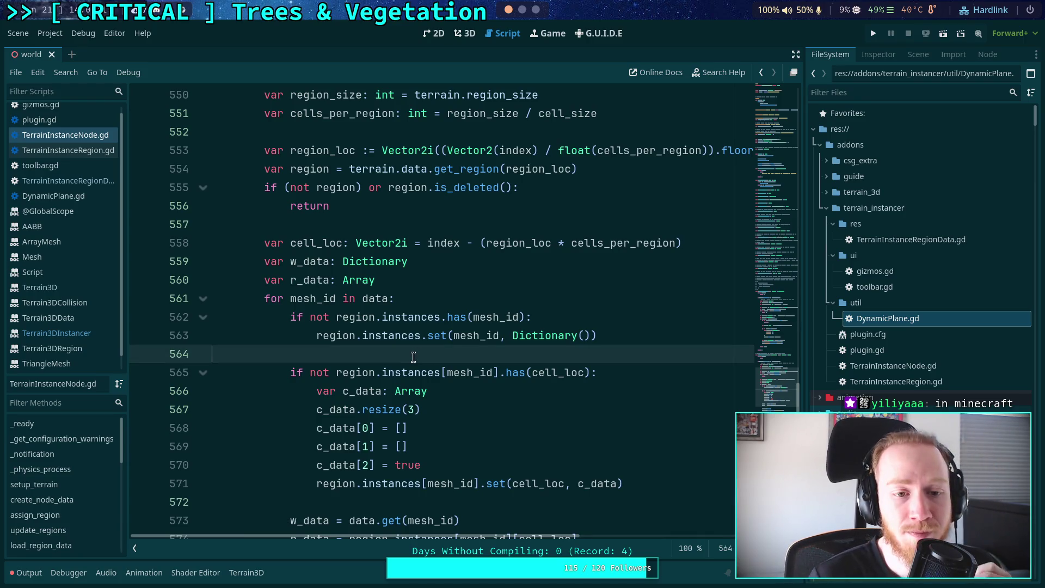
scroll(424, 351, "up", 3)
scroll(425, 350, "down", 7)
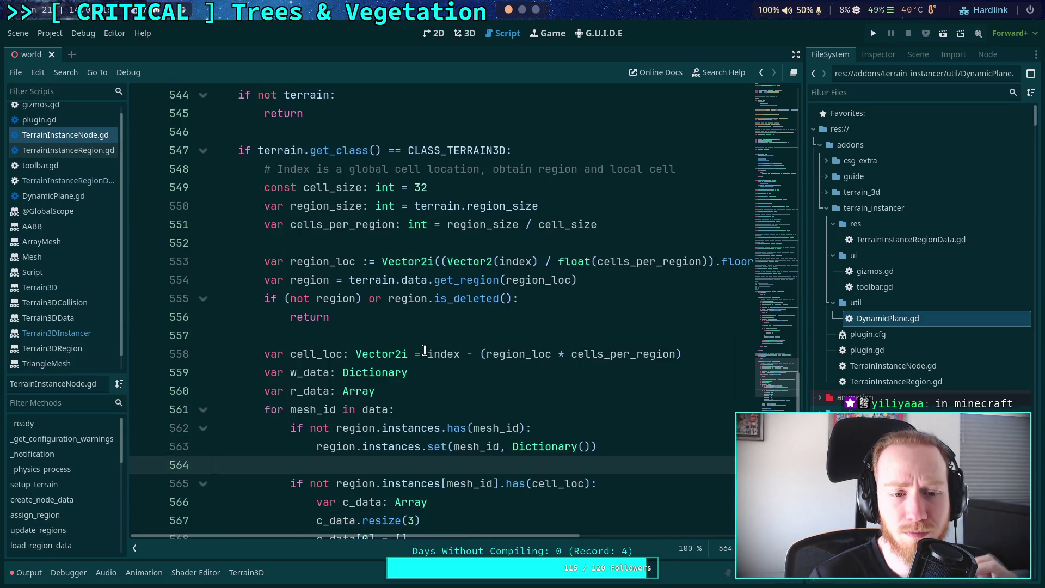
scroll(424, 350, "down", 1)
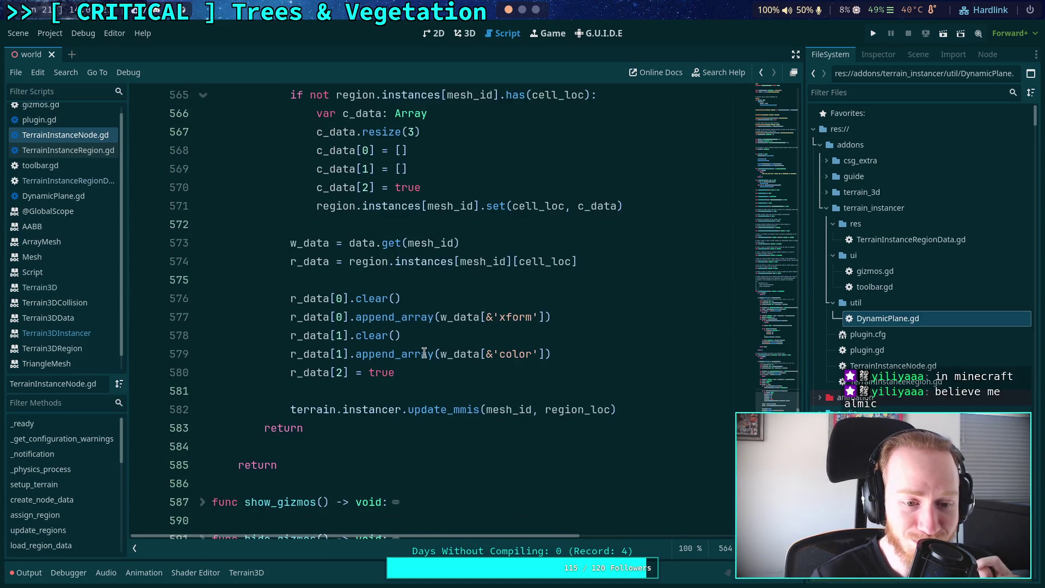
left_click(454, 428)
left_click(673, 406)
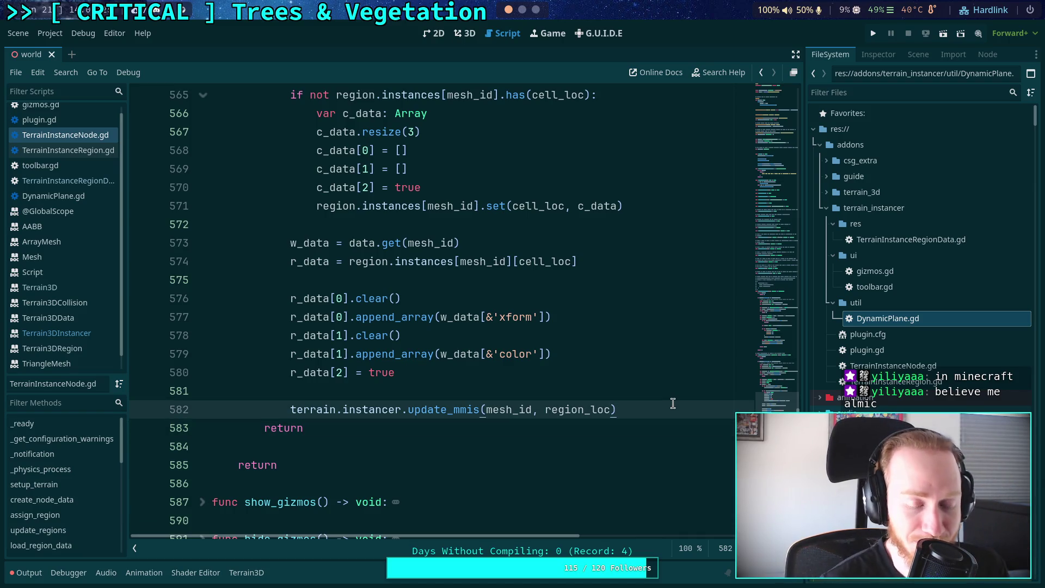
scroll(559, 368, "up", 7)
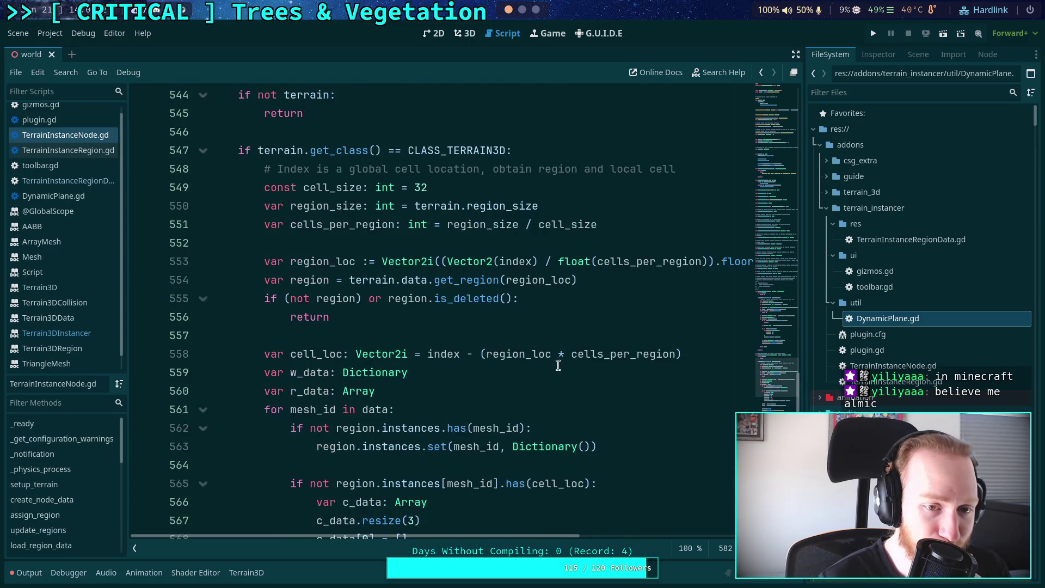
left_click(364, 336)
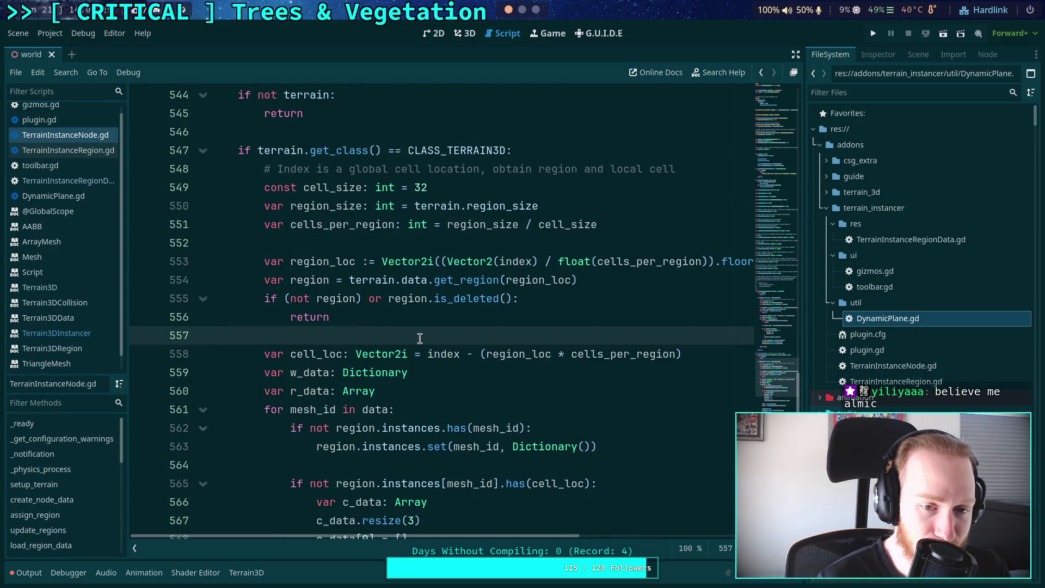
scroll(419, 339, "down", 7)
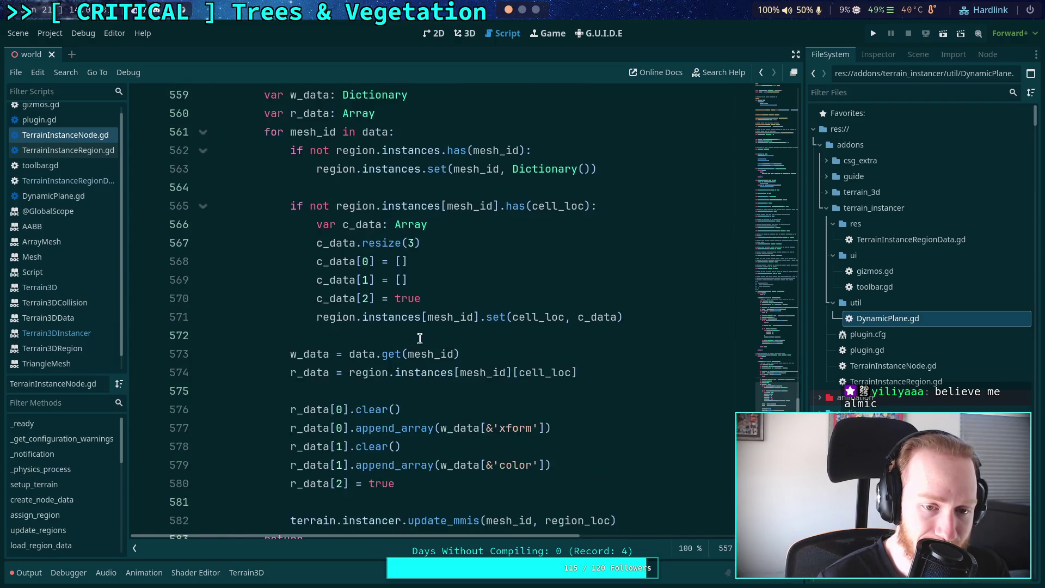
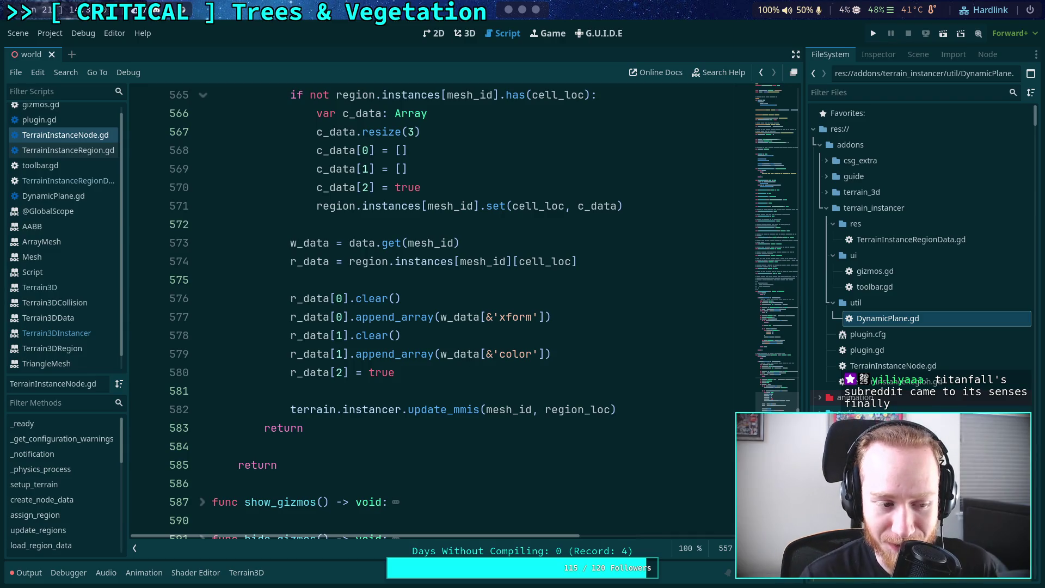
Fold the get_instance_data and set_instance_data functions in TerrainInstanceNode.gd
left_click(442, 391)
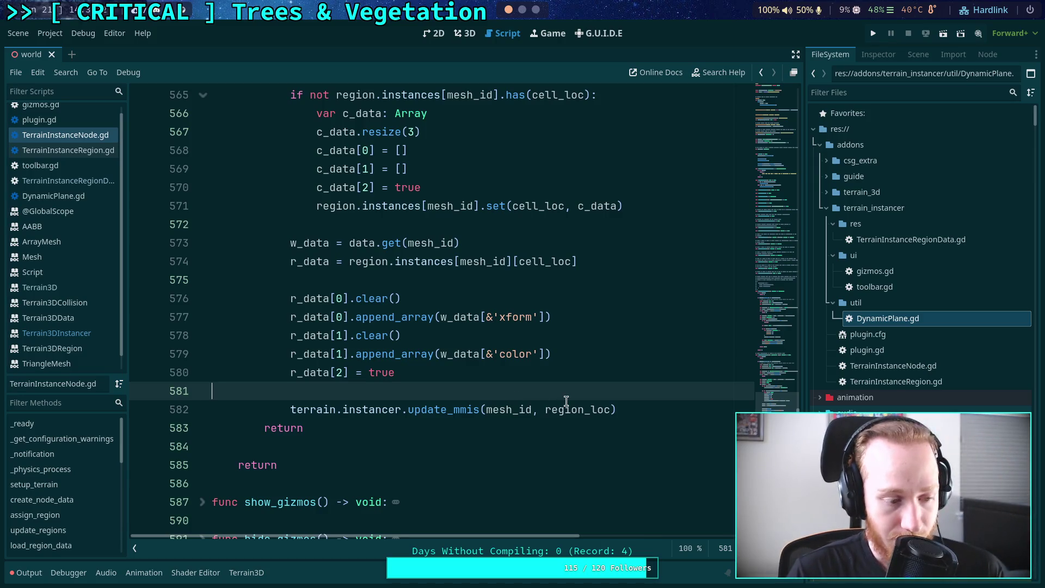
scroll(566, 392, "up", 6)
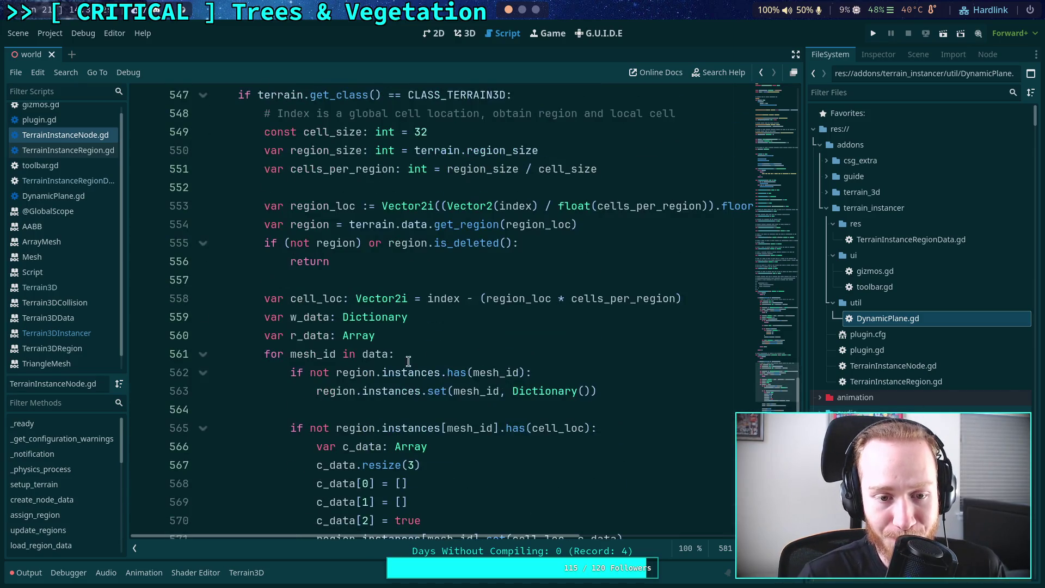
scroll(416, 348, "up", 2)
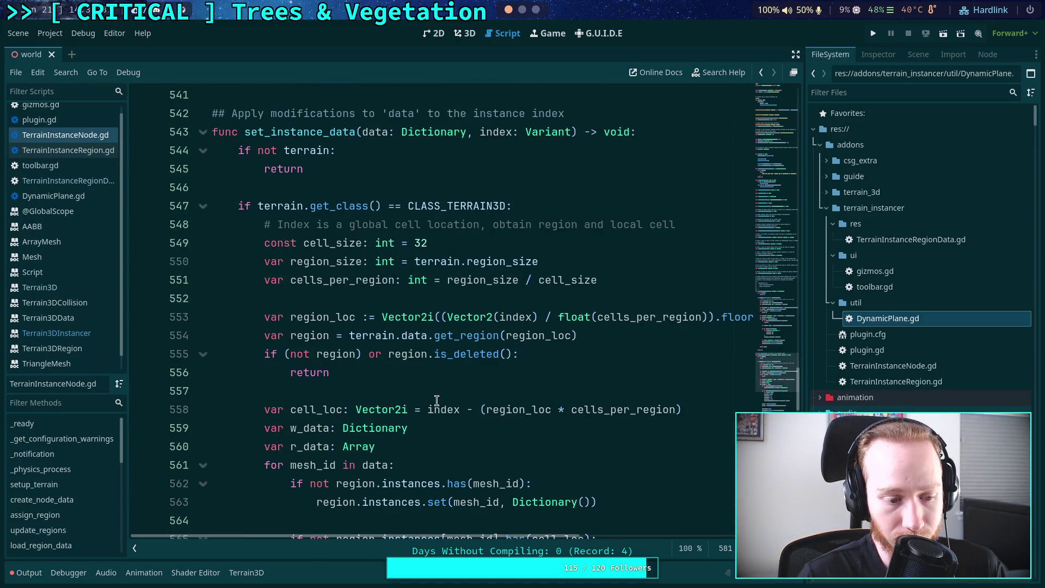
scroll(437, 401, "down", 2)
scroll(437, 400, "down", 2)
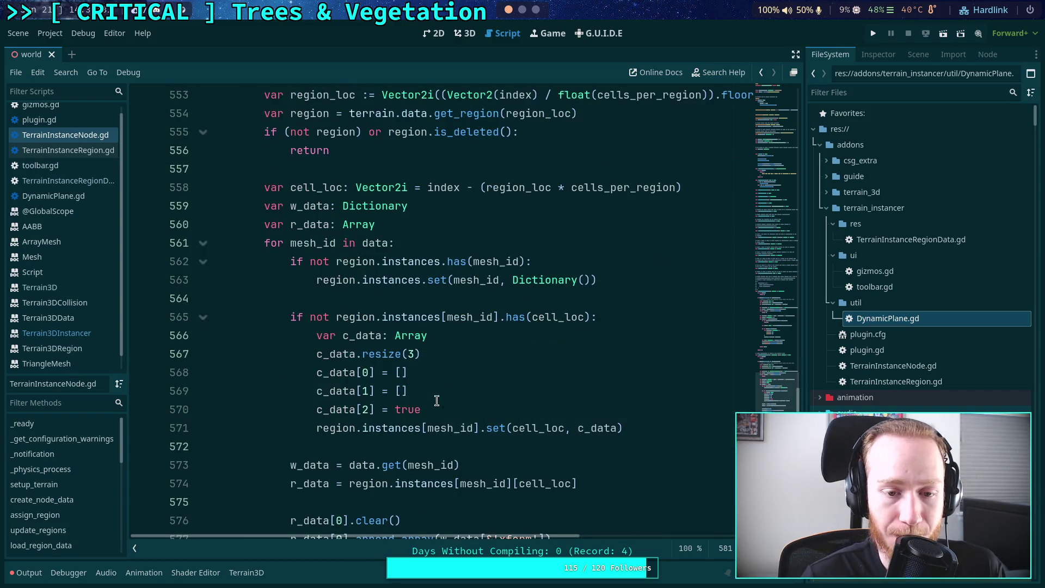
left_click(400, 299)
scroll(445, 345, "up", 5)
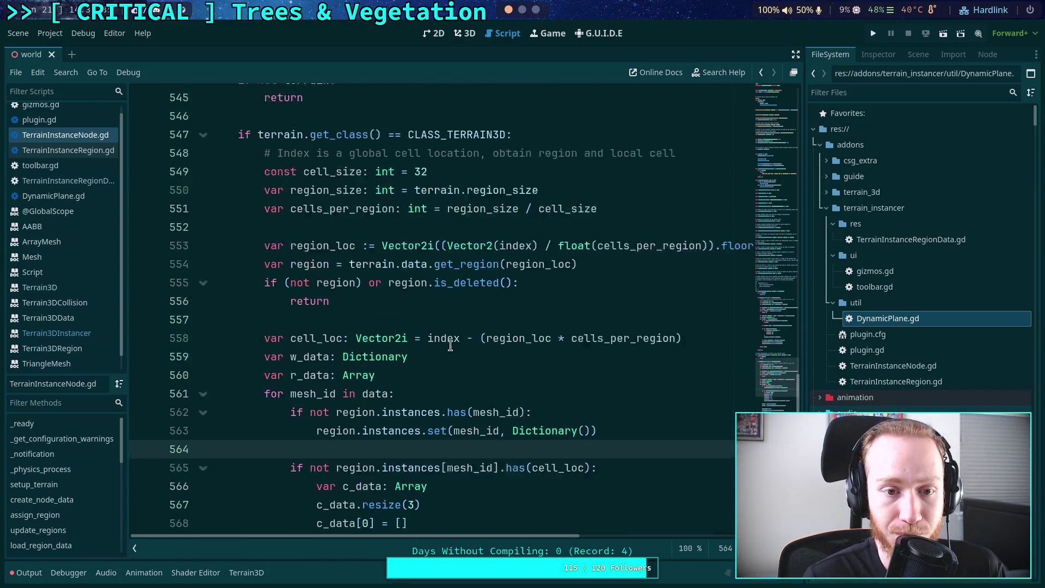
scroll(451, 346, "down", 11)
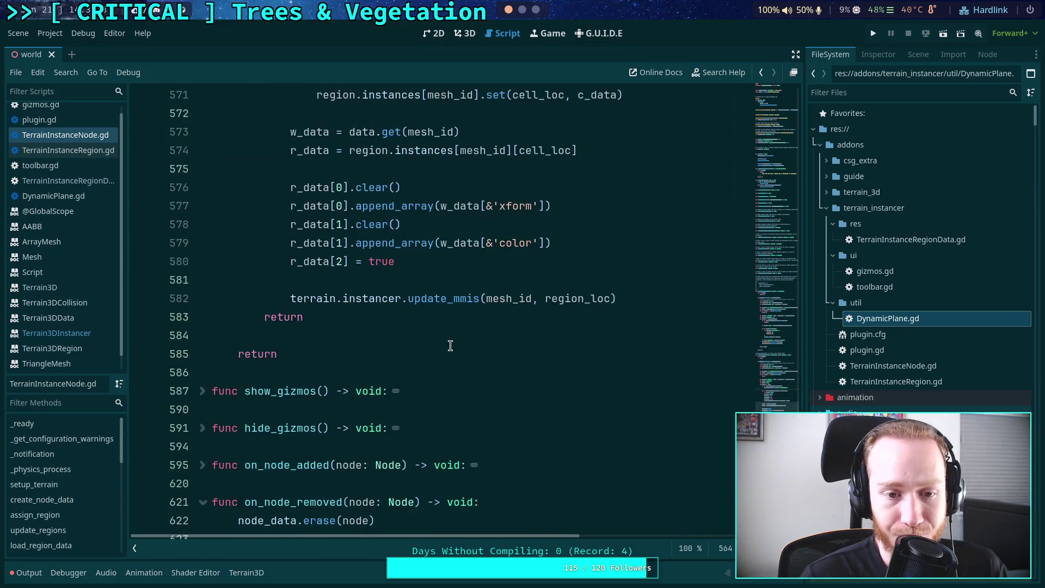
scroll(450, 345, "up", 7)
scroll(450, 346, "up", 17)
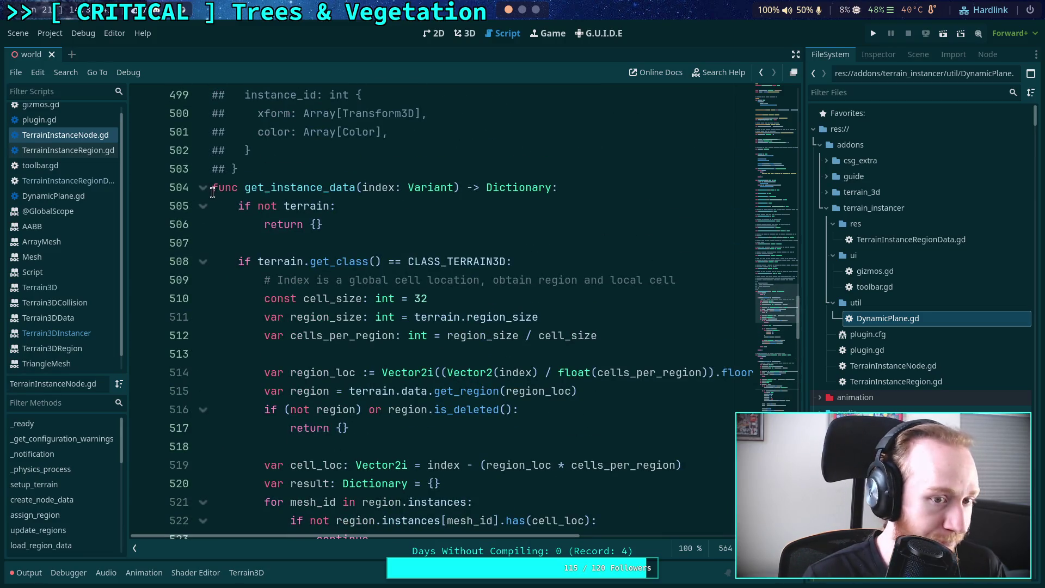
left_click(202, 187)
left_click(202, 243)
Save TerrainInstanceNode.gd with Ctrl+S
left_click(378, 262)
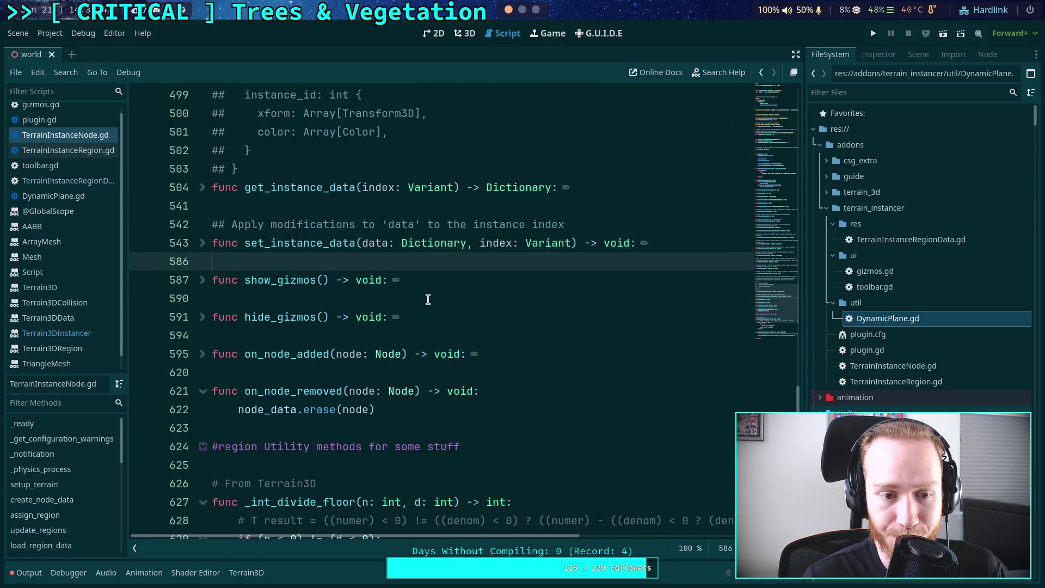
key("ctrl+s")
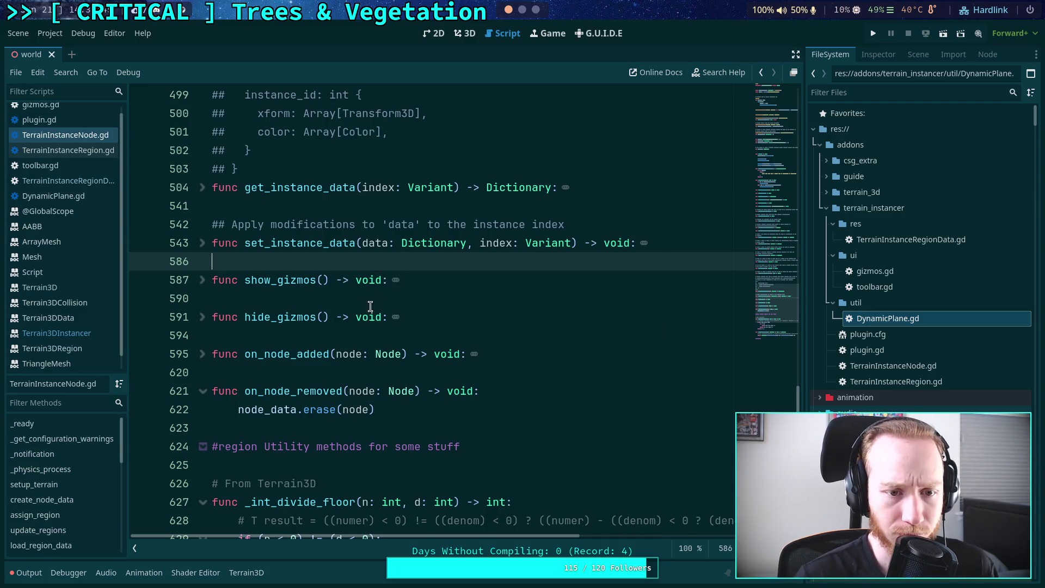
scroll(326, 283, "up", 2)
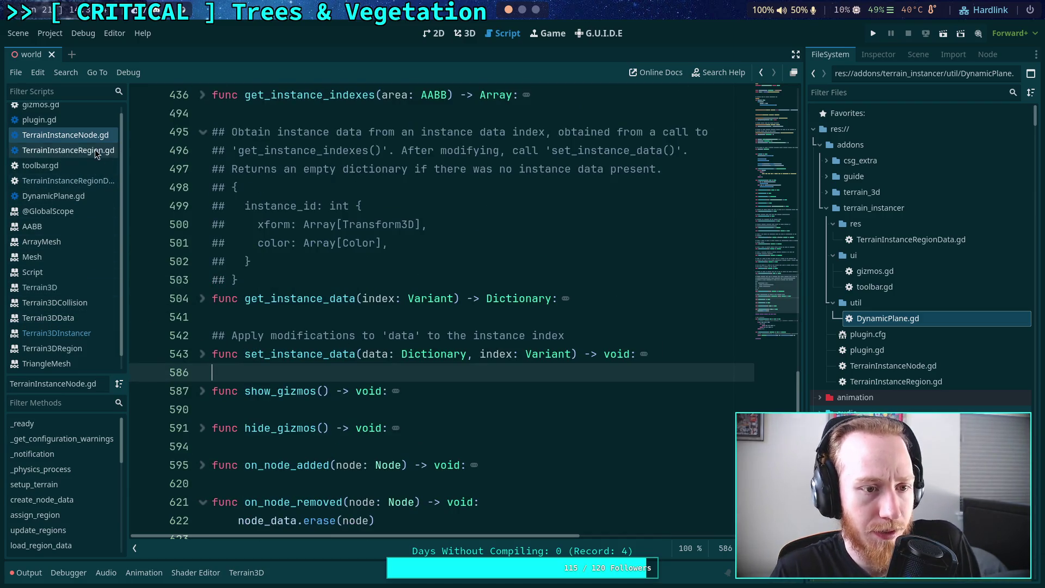
Switch to TerrainInstanceRegion.gd, check where terrain_bounds is used, and expand the while x <= x2 loop
left_click(95, 149)
scroll(436, 321, "down", 20)
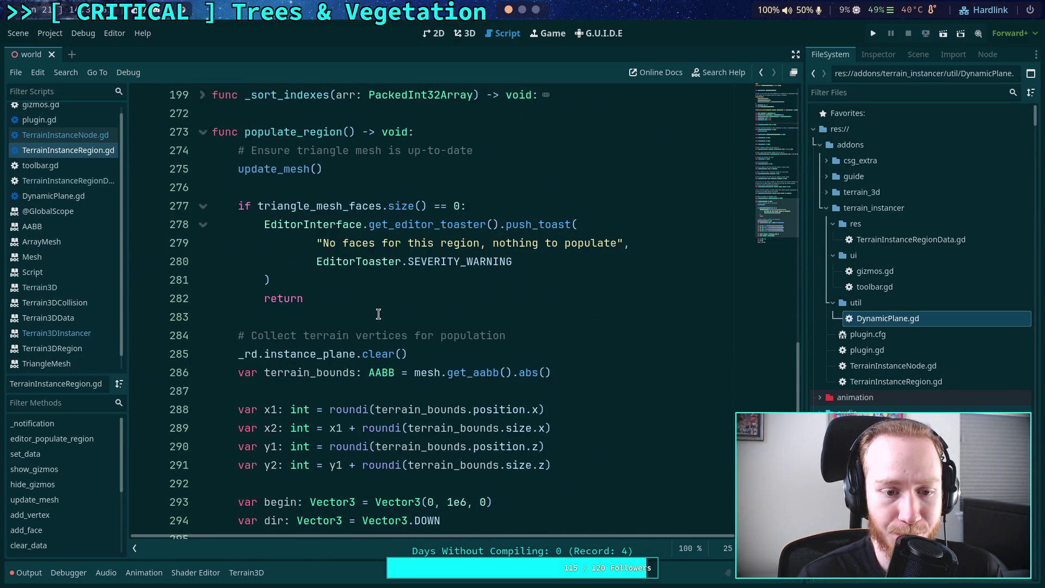
scroll(378, 314, "down", 2)
scroll(356, 303, "up", 2)
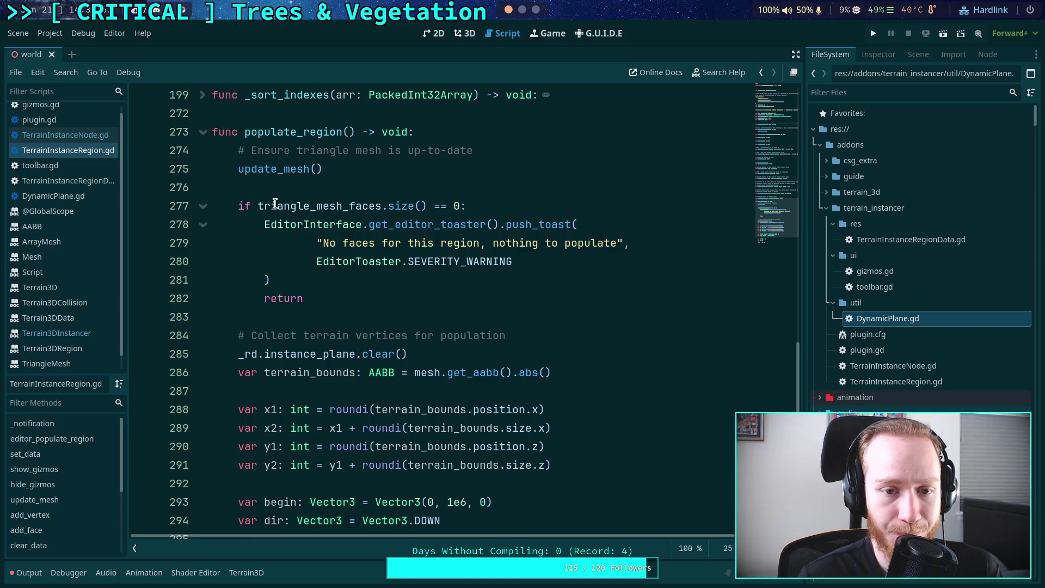
double_click(338, 373)
scroll(403, 370, "down", 5)
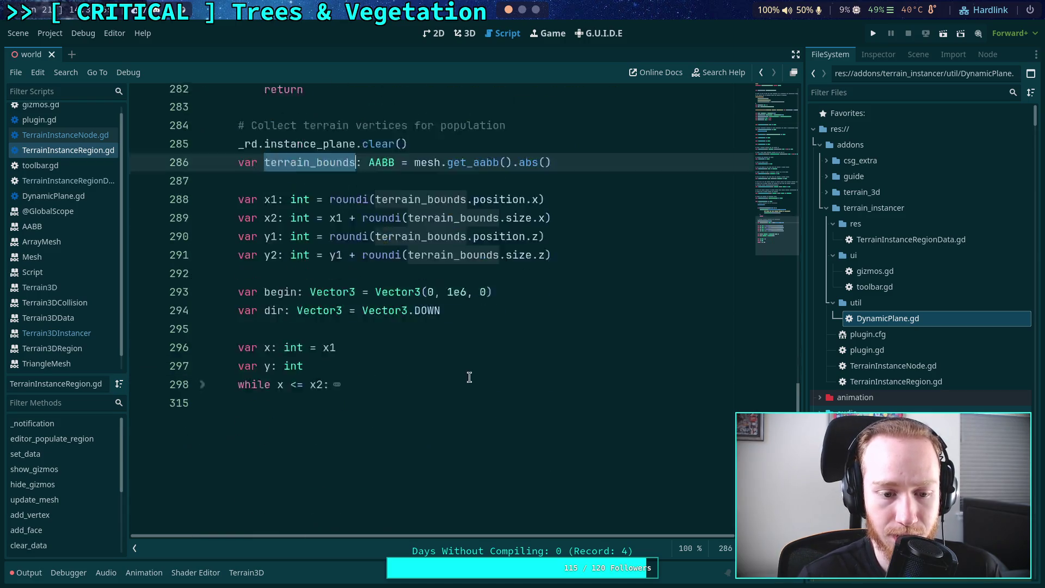
left_click(201, 318)
scroll(310, 340, "down", 4)
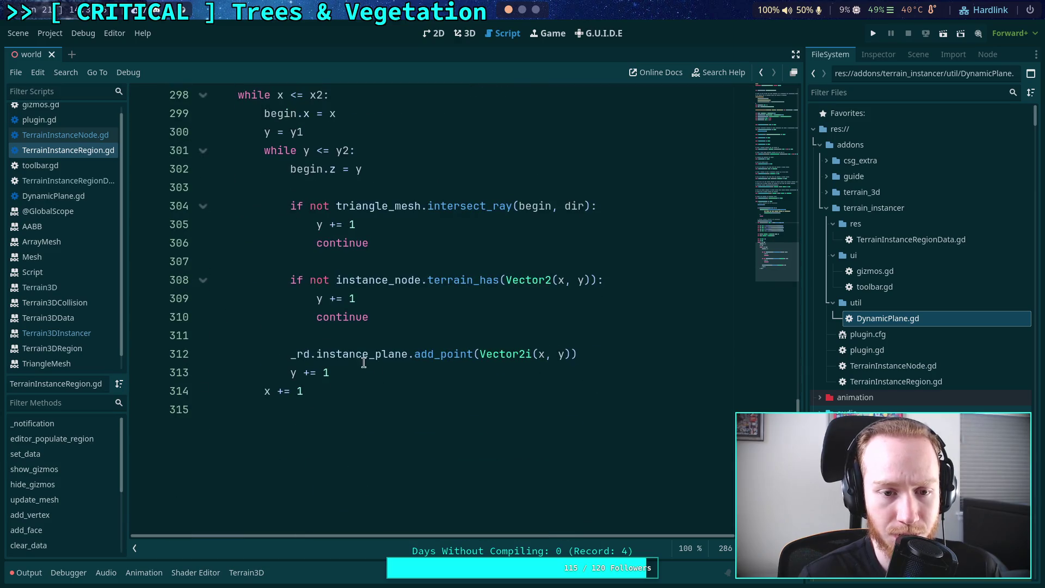
scroll(372, 392, "up", 2)
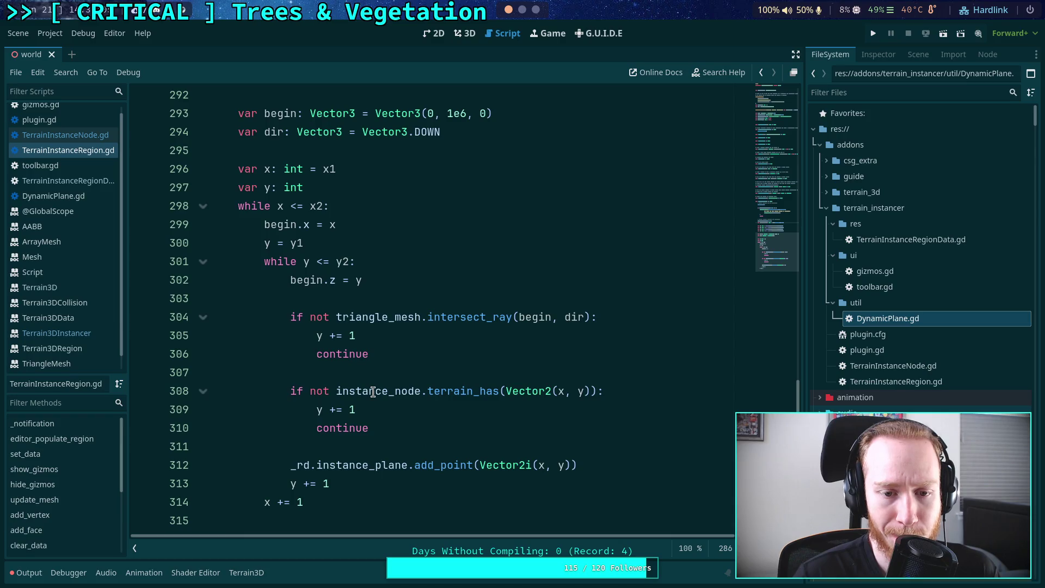
Insert an empty line after the terrain_bounds declaration on line 286
scroll(373, 392, "up", 3)
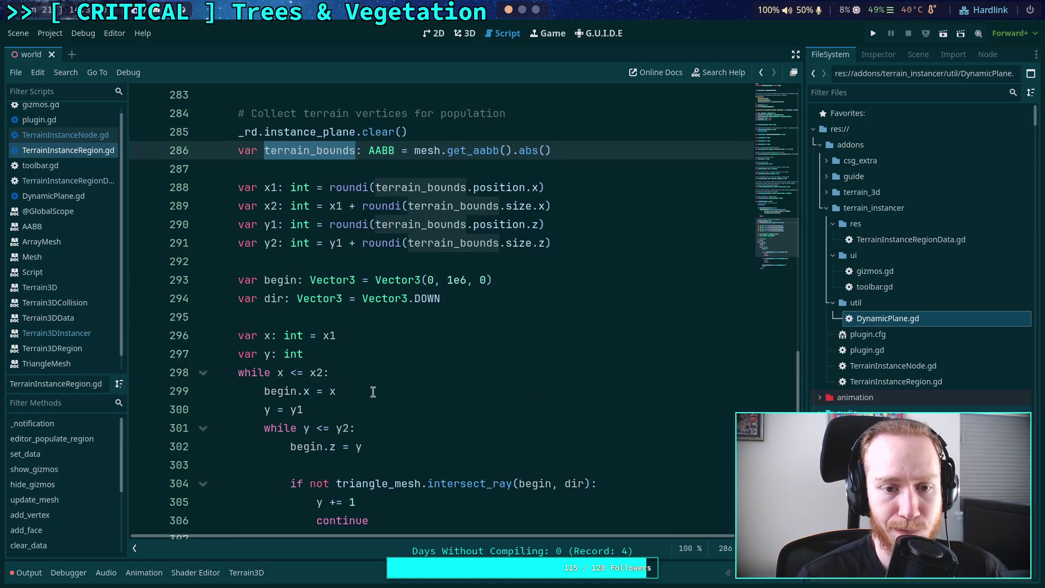
scroll(381, 383, "up", 5)
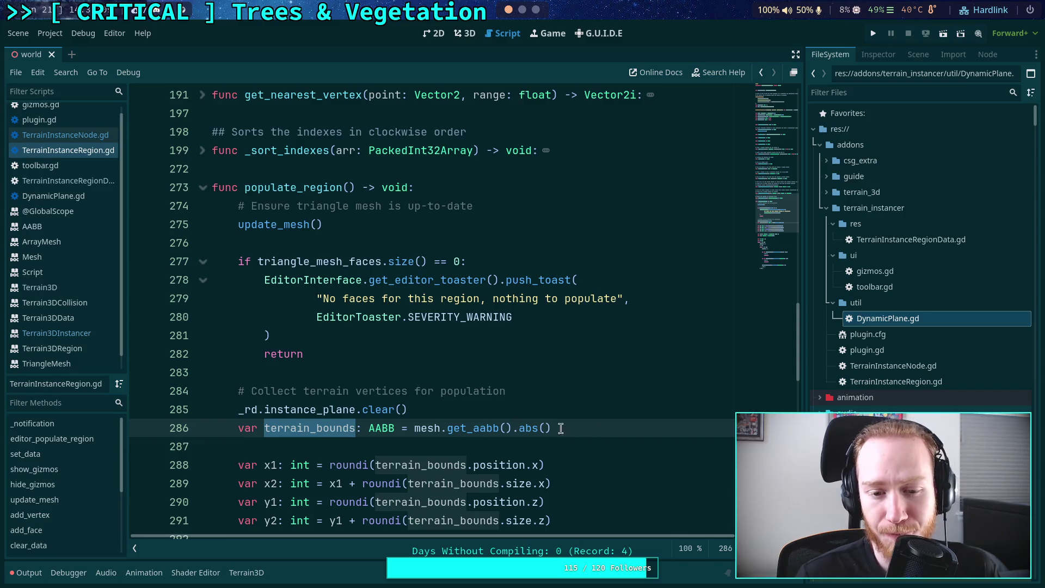
left_click(561, 428)
key("Return")
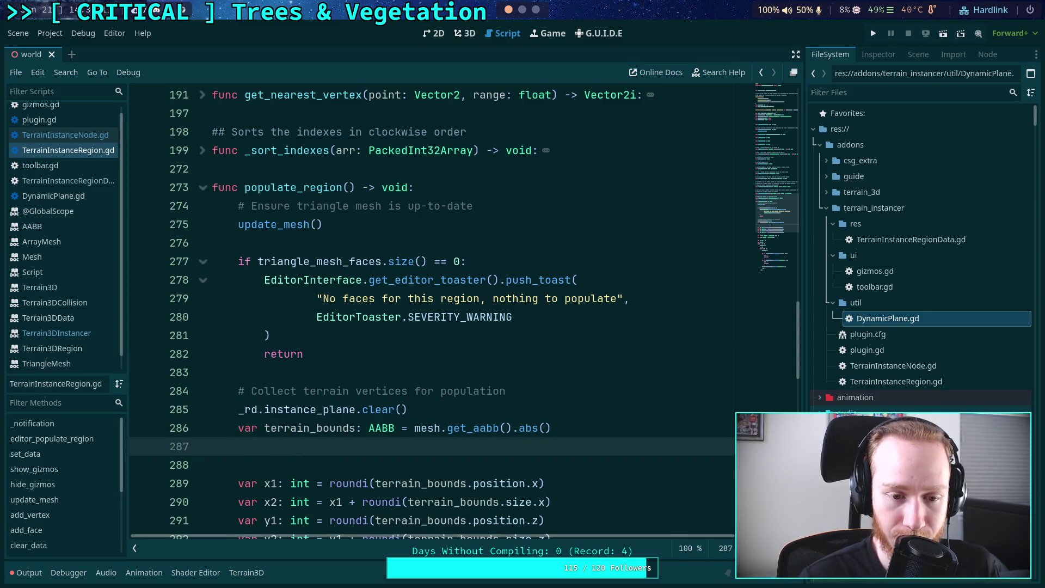
Move the terrain_bounds declaration above the vertex-collection comment and the _rd.instance_plane.clear() call
left_click_drag(506, 391, 251, 392)
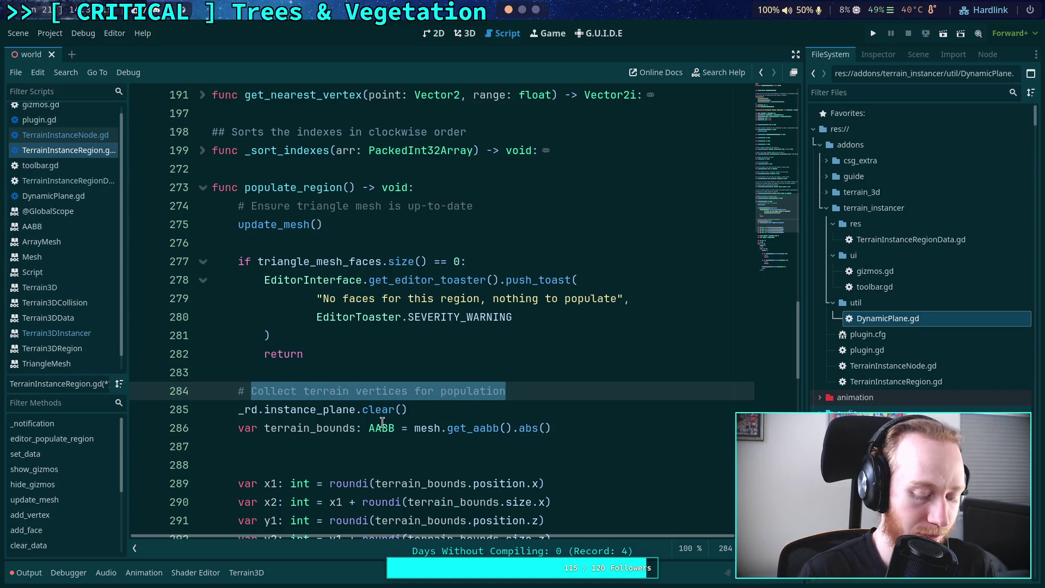
type("Get instance")
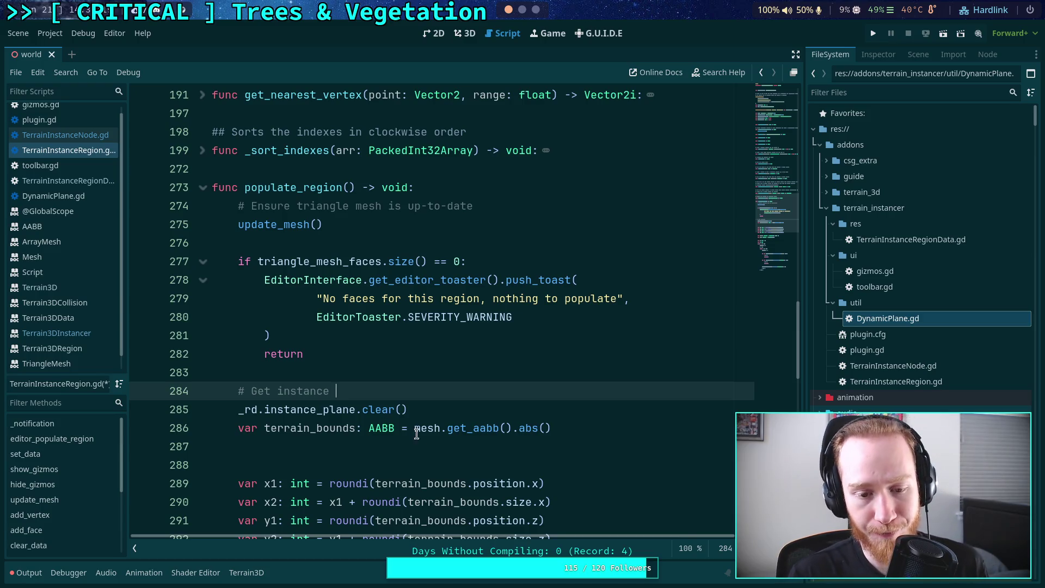
left_click(479, 428)
key("alt+Up")
key("Up")
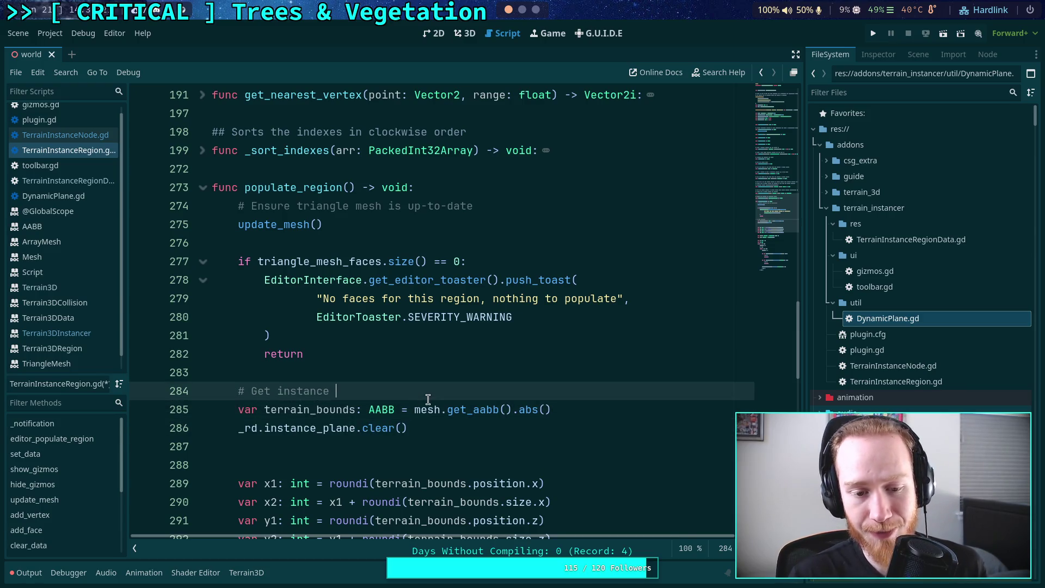
key("alt+Down")
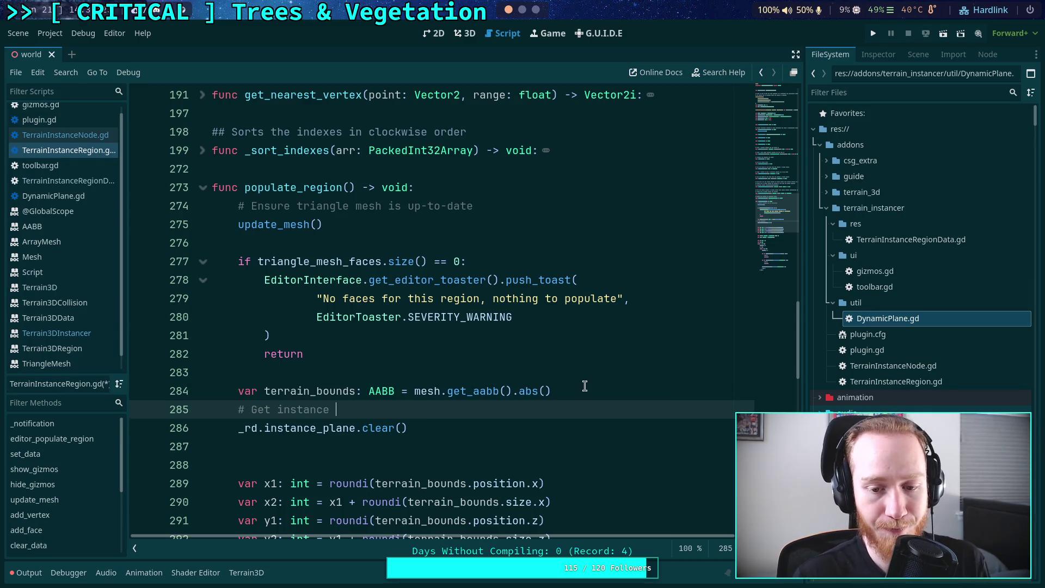
left_click(584, 386)
key("alt+Down")
key("alt+Down")
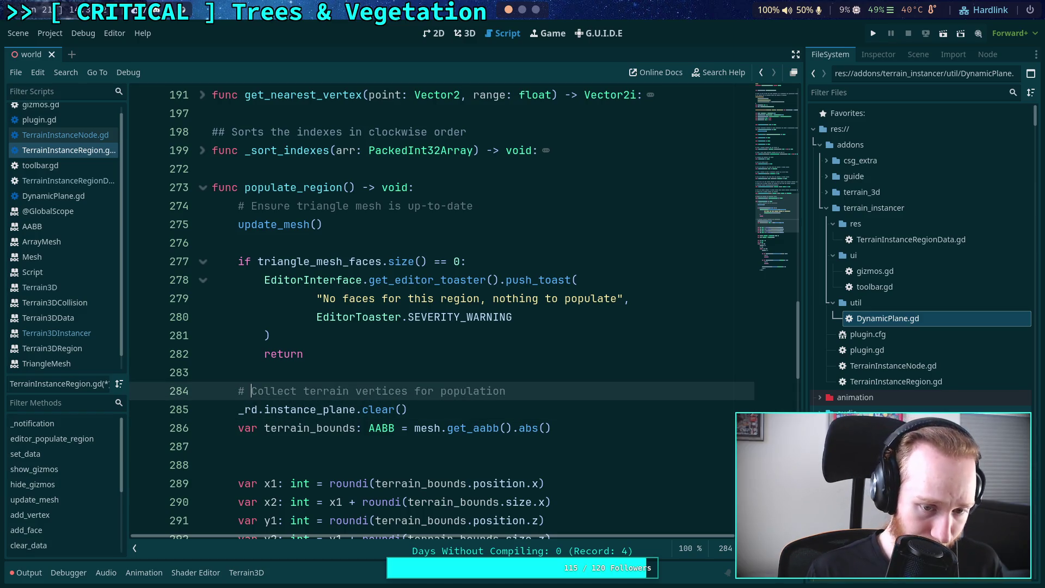
key("shift+Down")
key("alt+Down")
key("alt+Down")
key("Up")
key("Up")
key("Up")
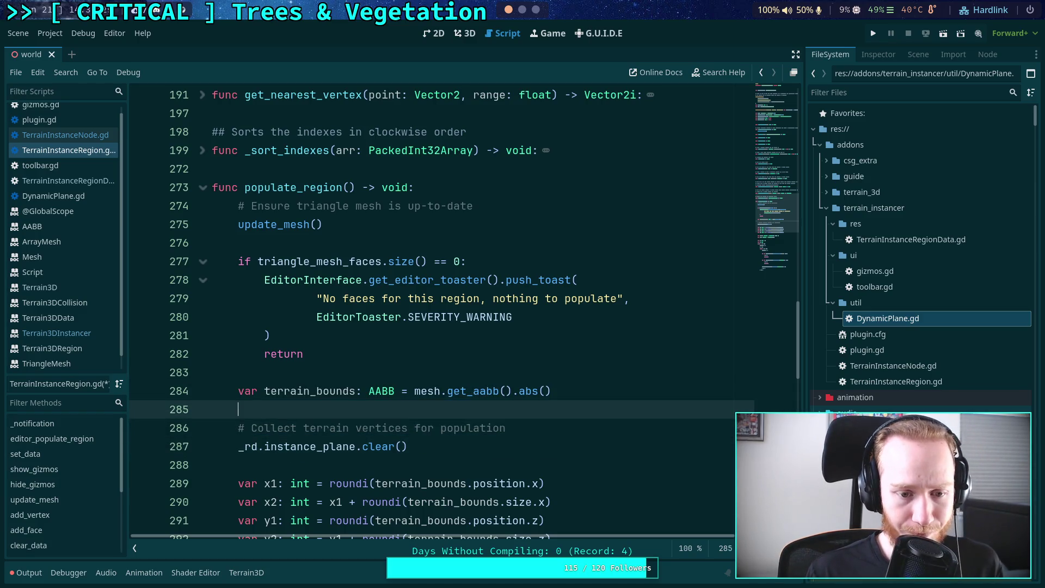
key("Return")
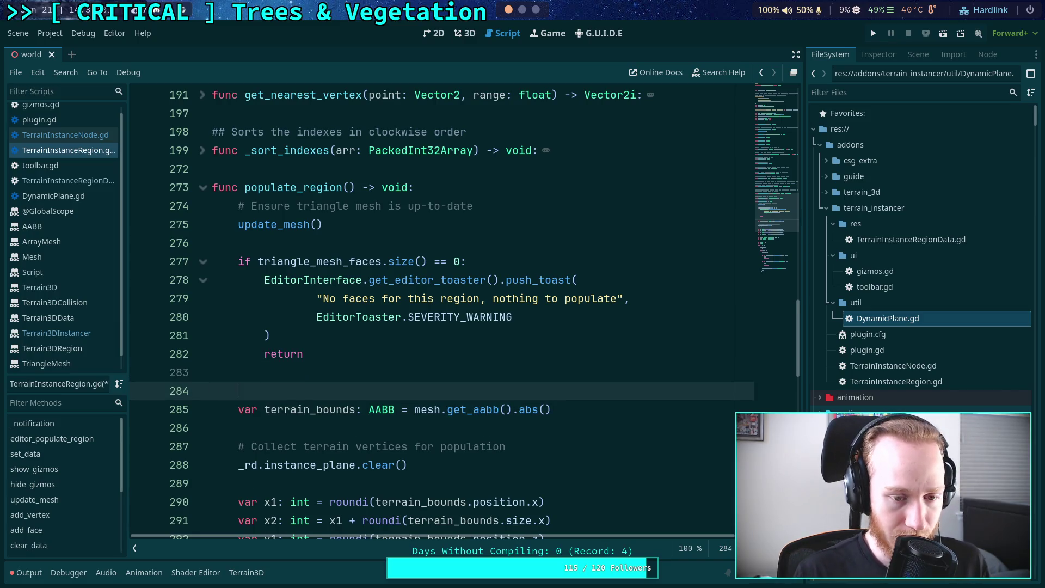
Collapse the while x <= x2 loop and leave one empty line below terrain_bounds
scroll(478, 364, "down", 6)
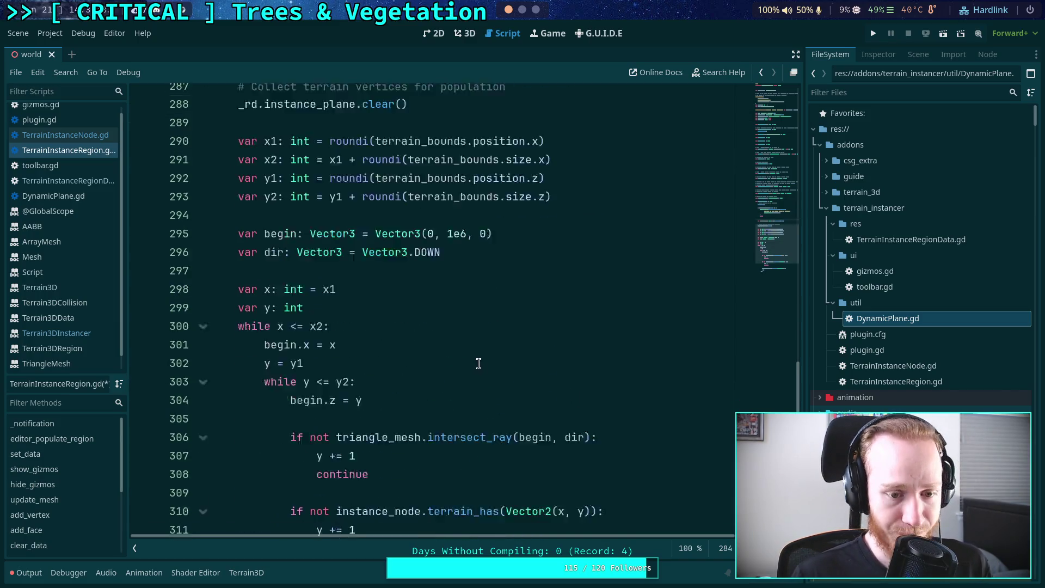
left_click(203, 307)
scroll(326, 335, "up", 4)
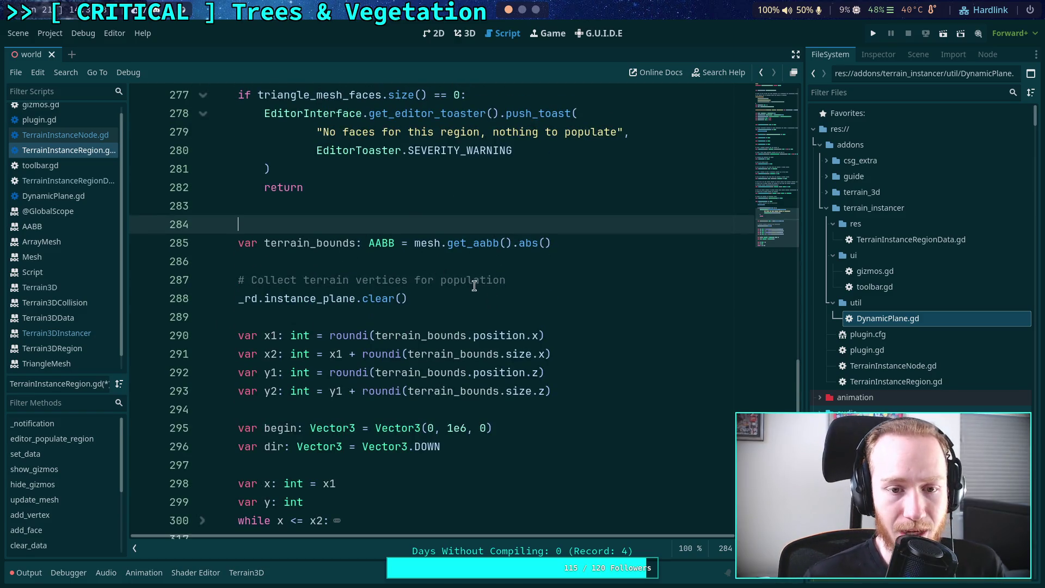
key("BackSpace")
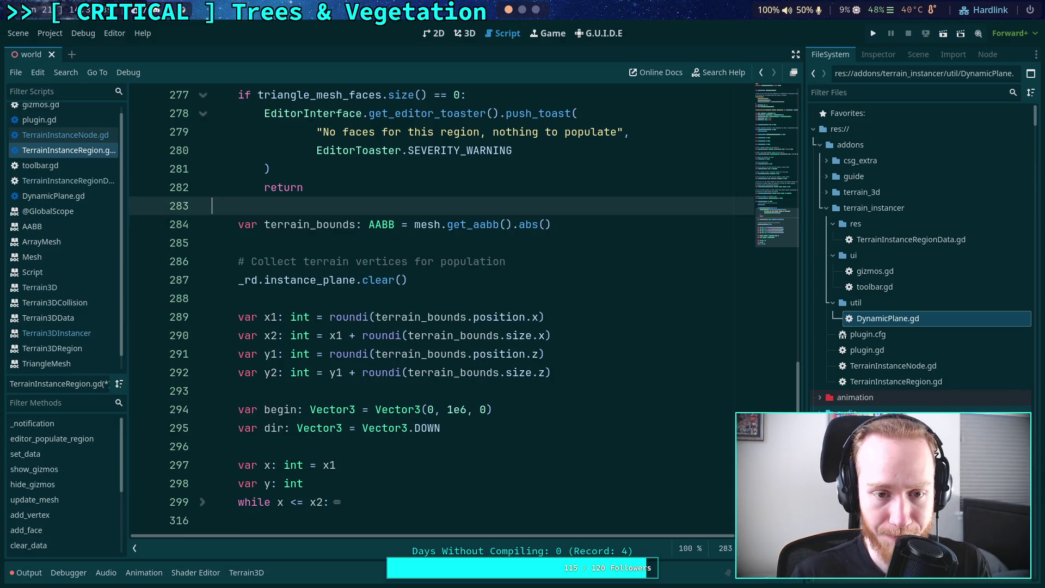
left_click(626, 228)
key("Return")
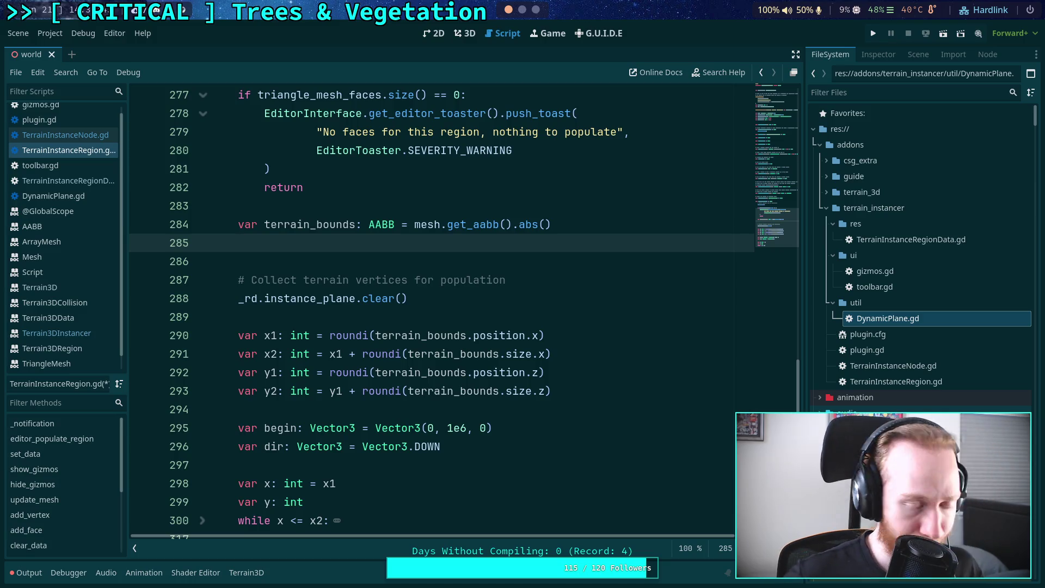
scroll(584, 359, "up", 1)
type("var")
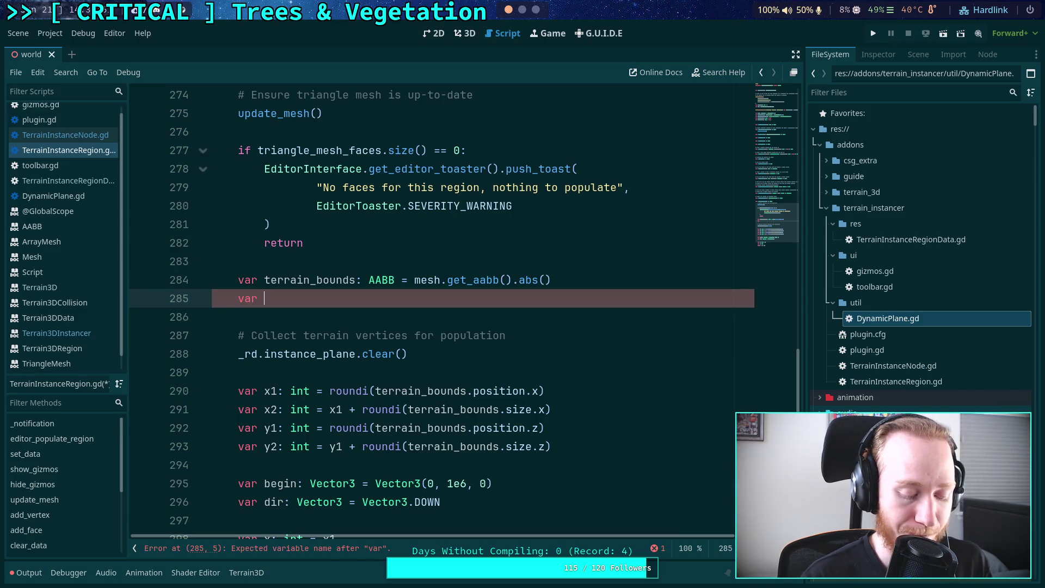
Declare inst_idxs: Array = instance_node.get_instance_indexes(terrain_bounds) on line 285, then add a blank line
type("inst")
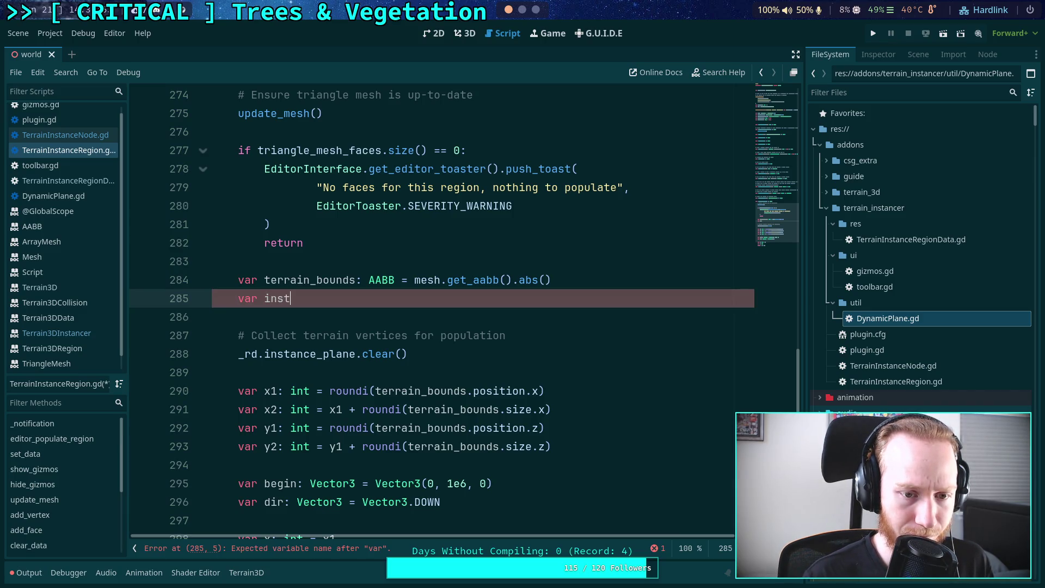
type("_idxs:")
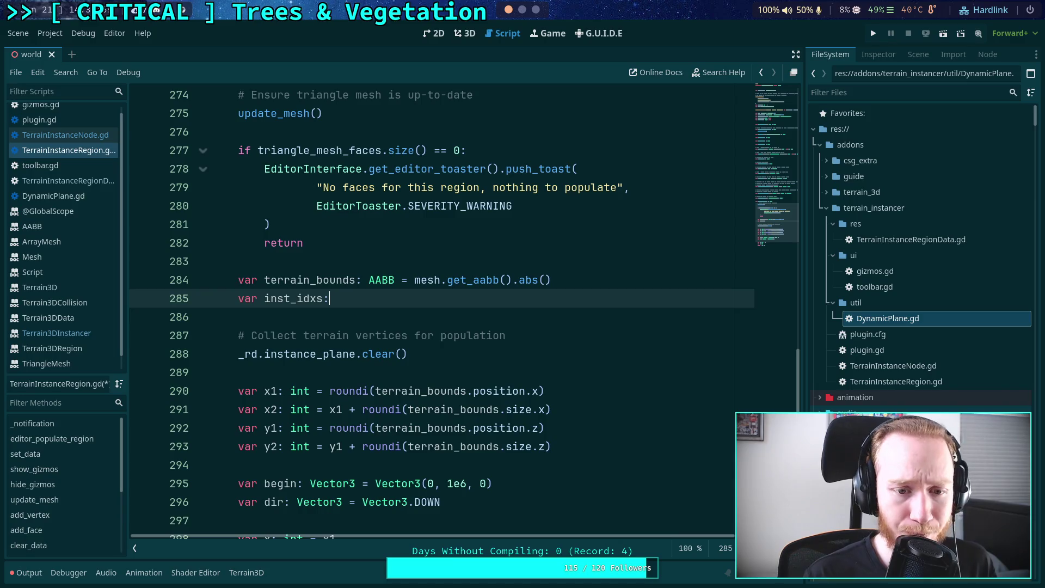
type(" Array")
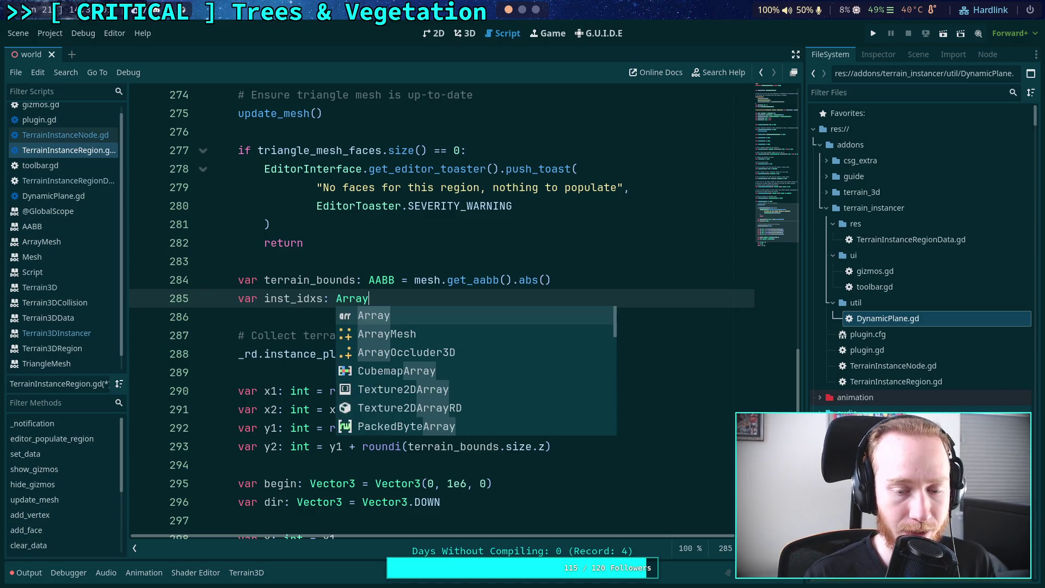
type(" = ")
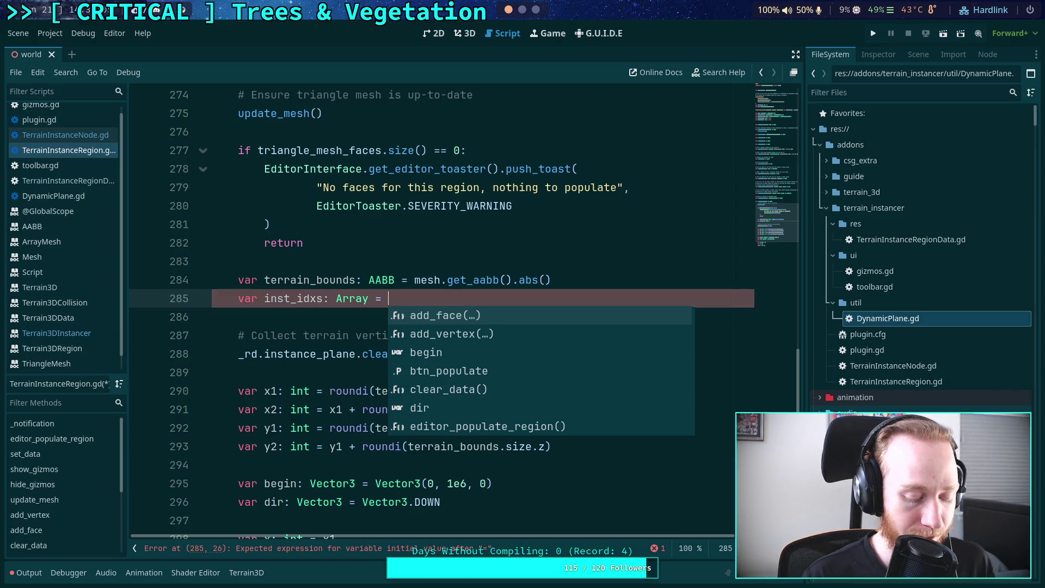
type("ins")
key("Return")
type(".get_")
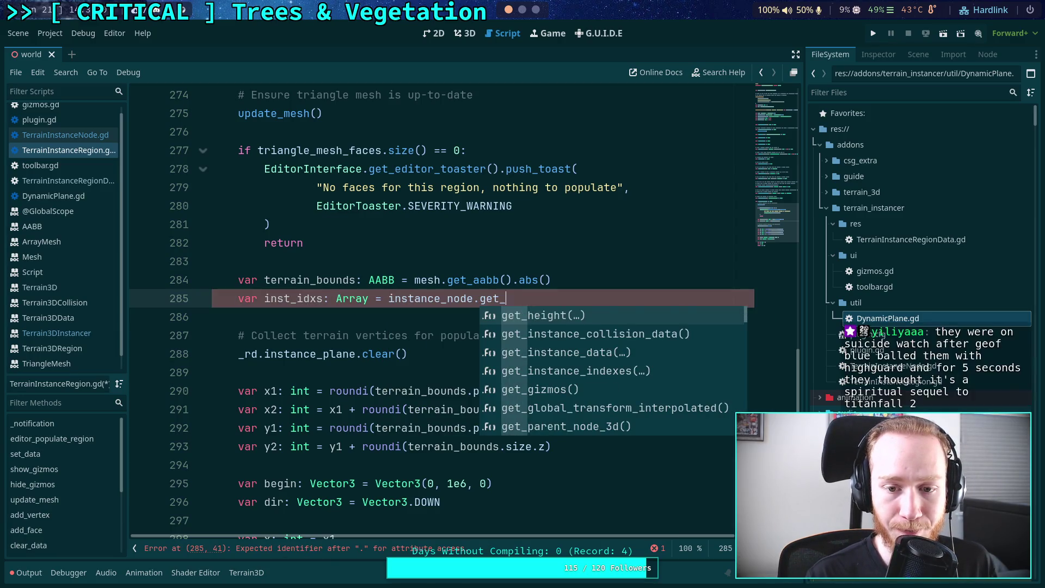
type("ind")
key("Down")
key("Down")
key("Down")
key("Return")
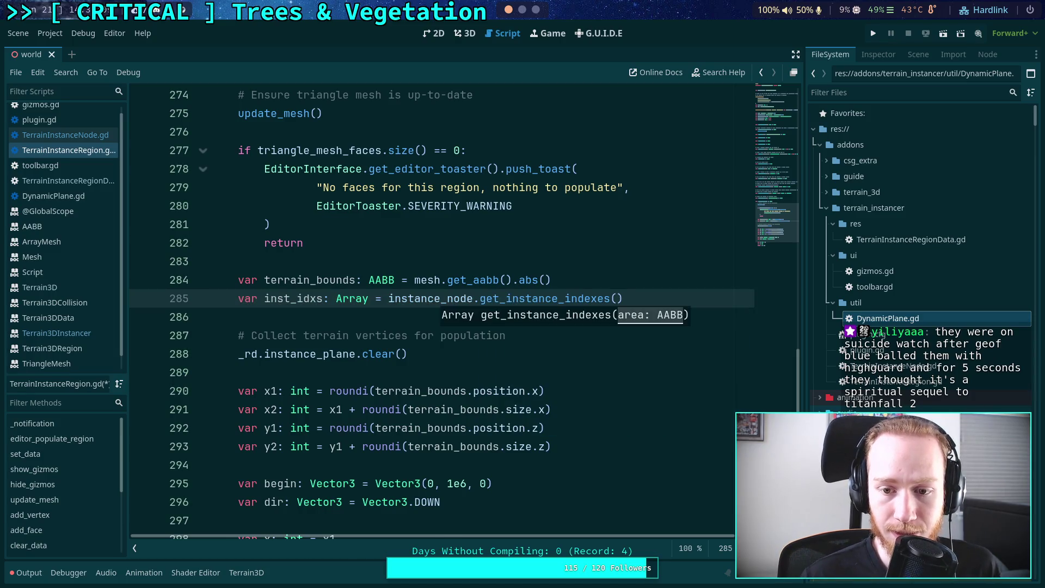
type("rain_bounds)")
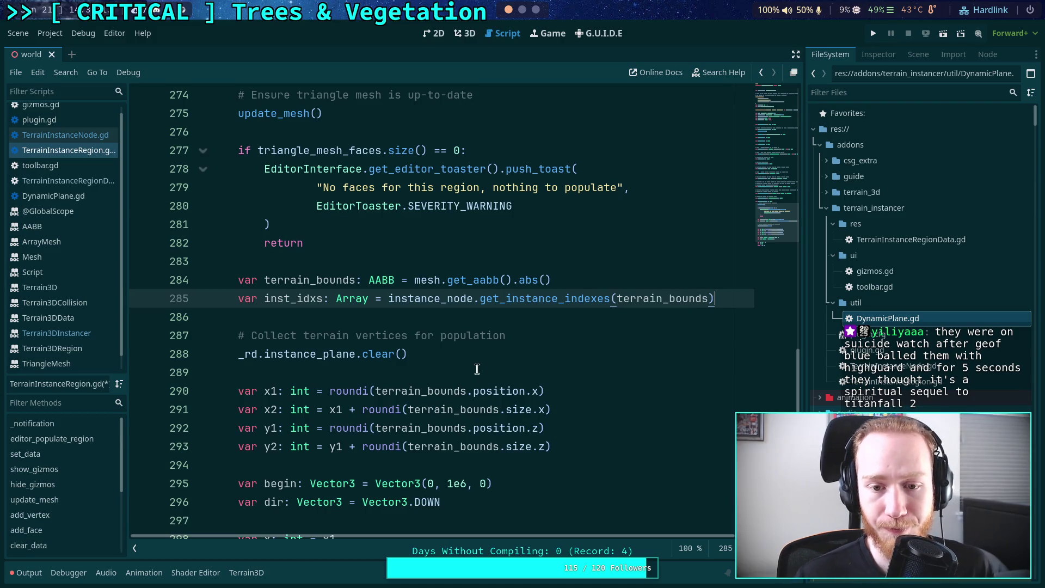
left_click_drag(315, 280, 264, 280)
left_click(689, 303)
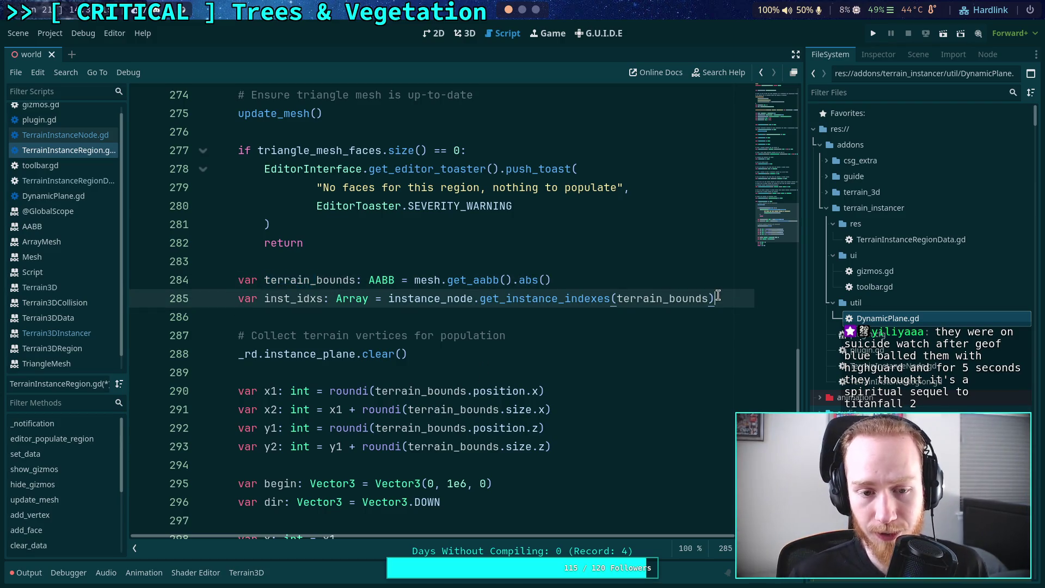
key("End")
key("Return")
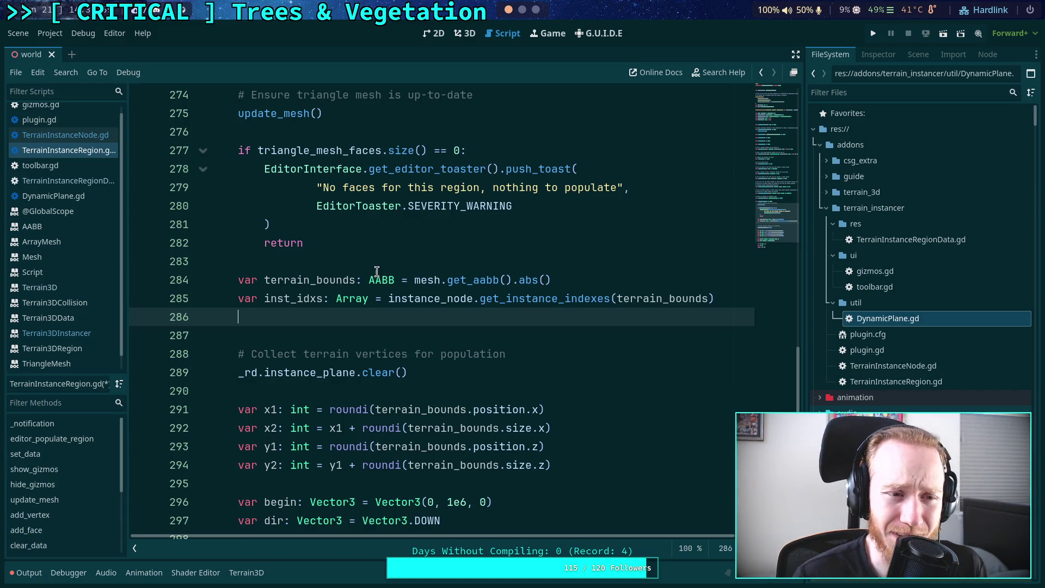
In TerrainInstanceNode.gd, add a '##' comment line after '## {', then open the AABB docs
left_click(77, 135)
scroll(331, 333, "up", 2)
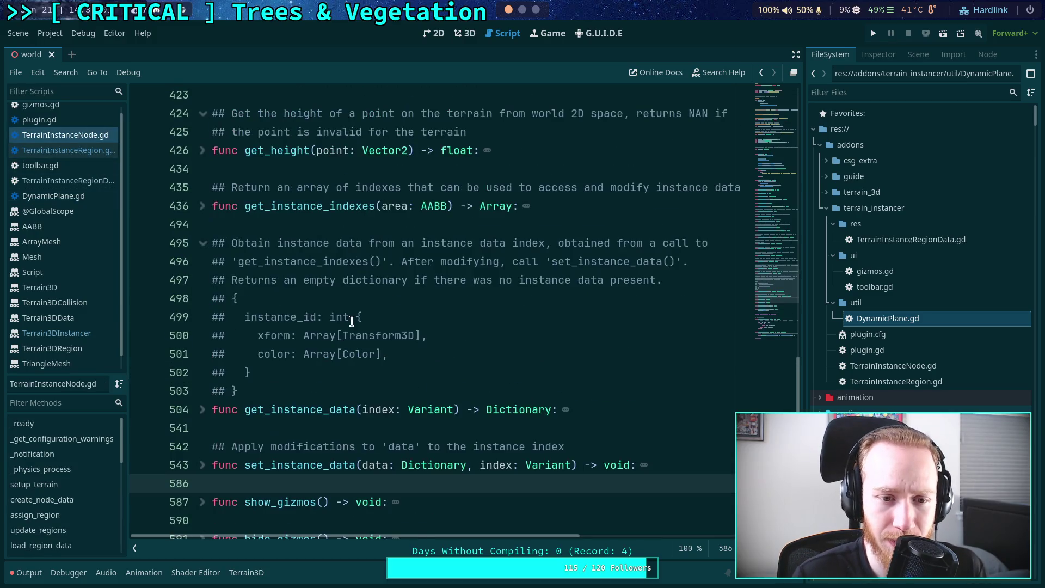
left_click(289, 300)
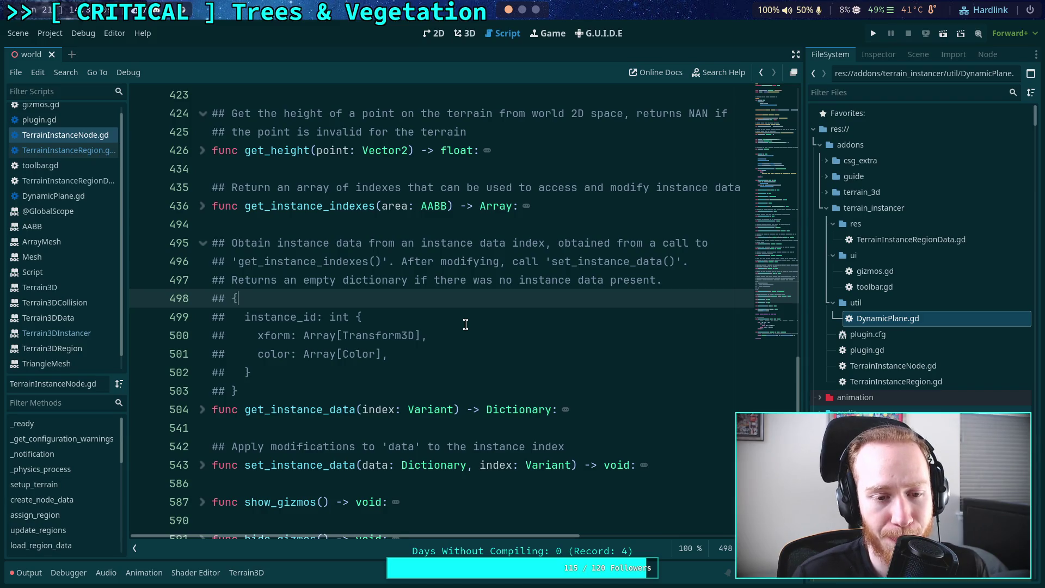
key("Return")
type("##")
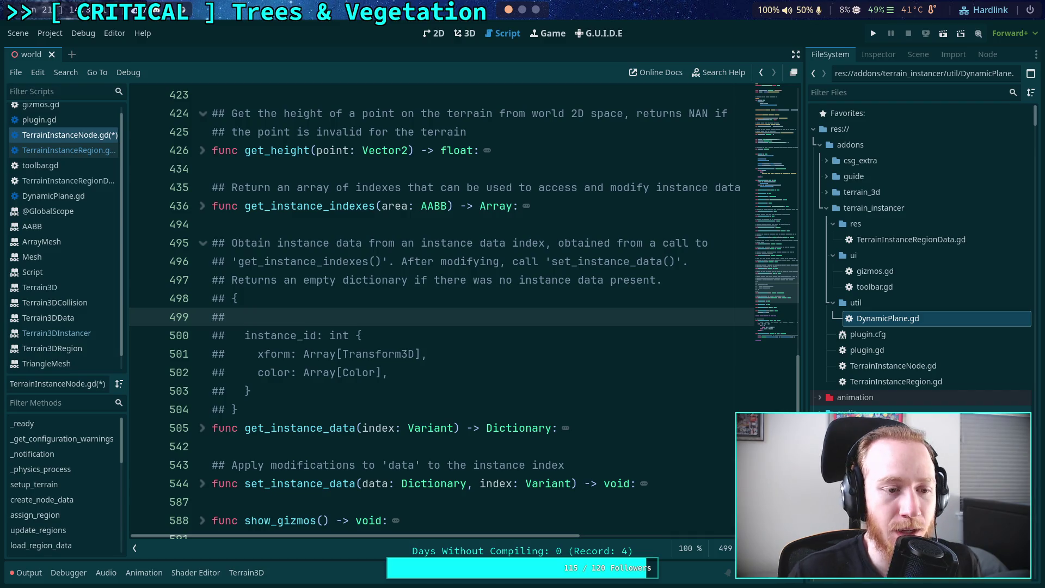
left_click(65, 227)
Follow the Rect2 link from the AABB reference, browse its methods, then return to TerrainInstanceNode.gd
scroll(466, 279, "up", 20)
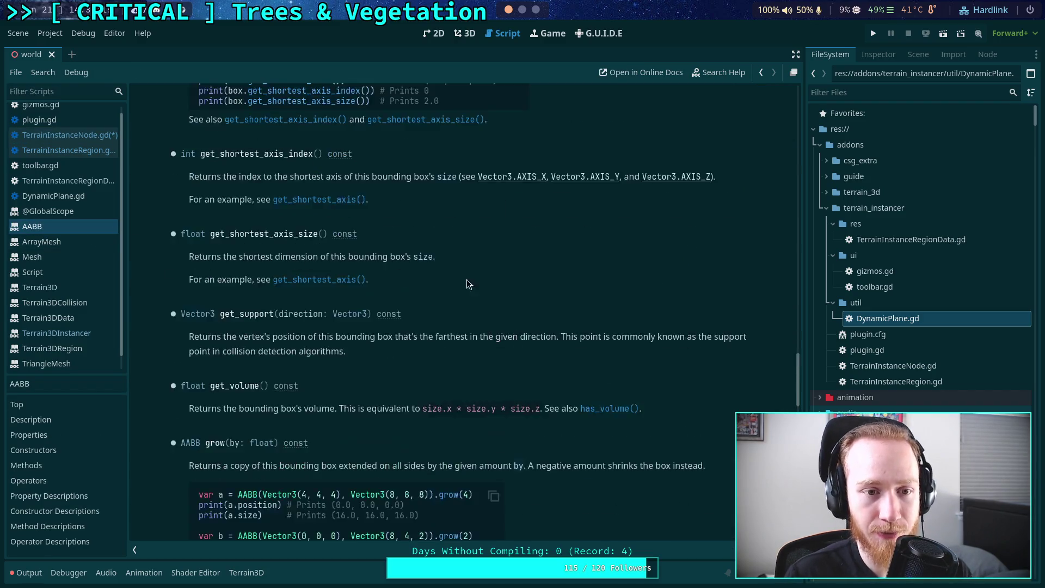
scroll(557, 289, "up", 10)
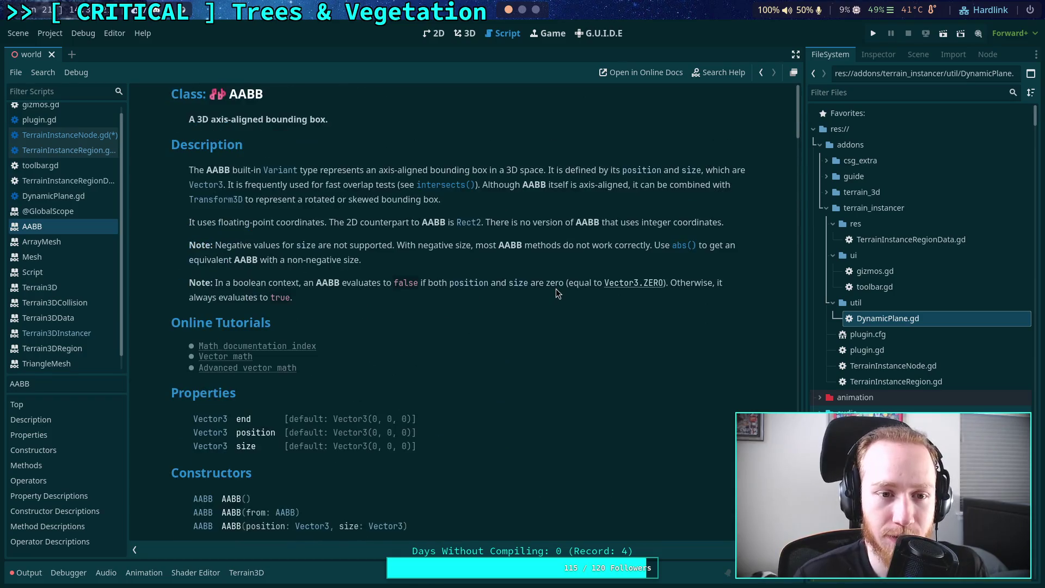
left_click(470, 223)
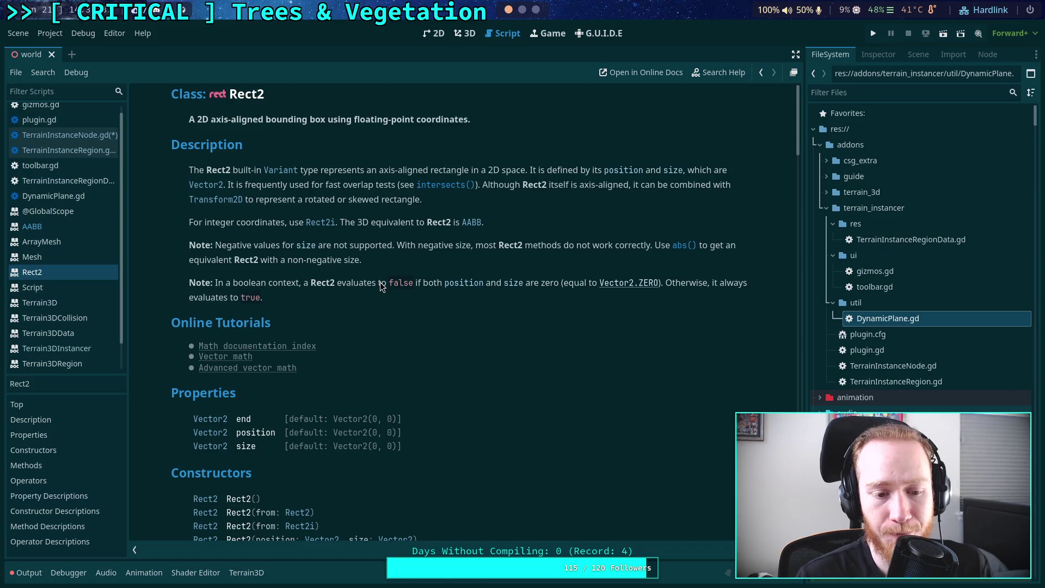
scroll(376, 374, "down", 5)
scroll(306, 360, "up", 5)
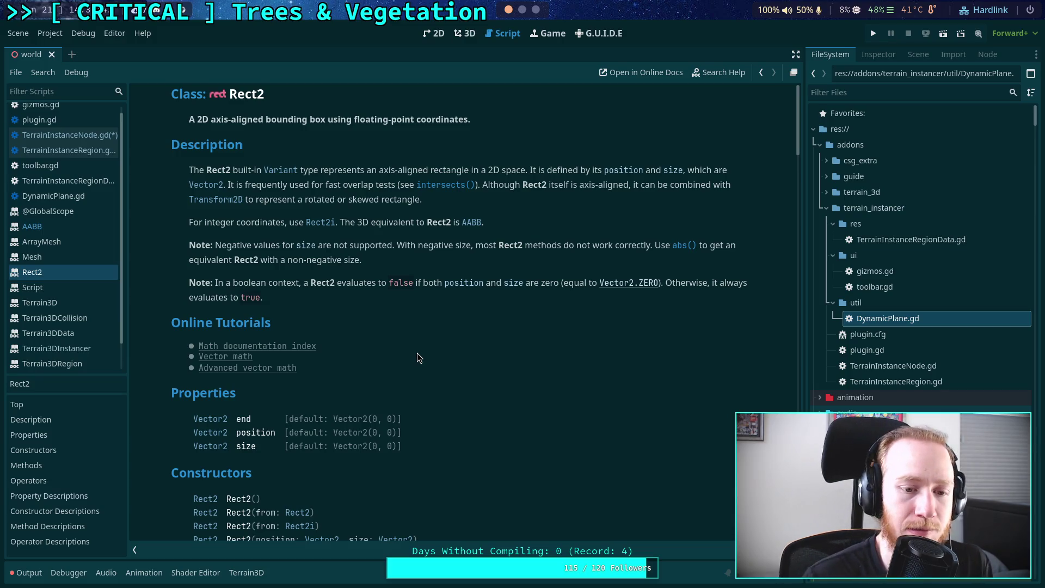
scroll(417, 356, "down", 4)
scroll(416, 356, "down", 4)
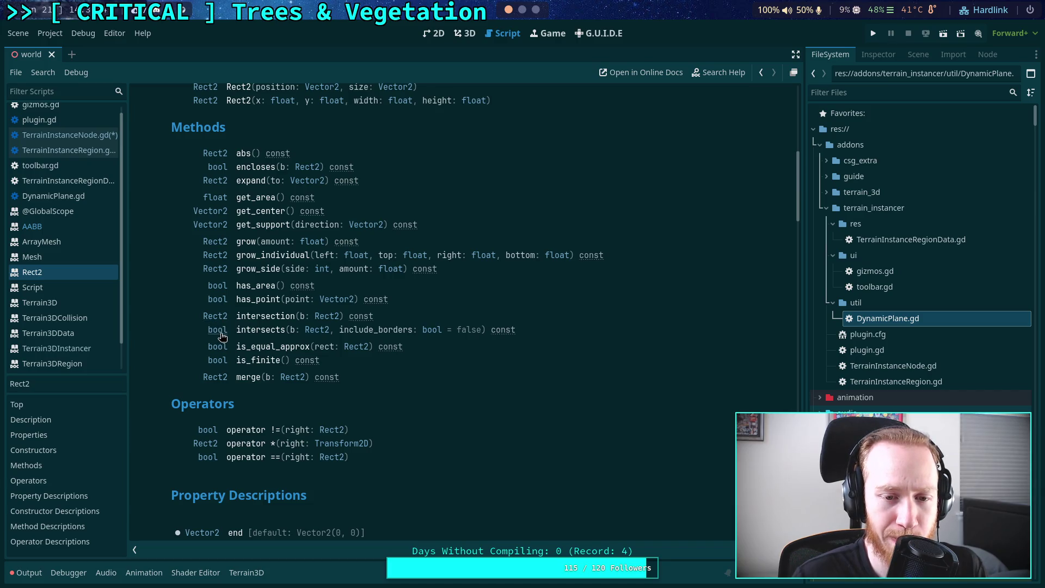
scroll(222, 336, "up", 1)
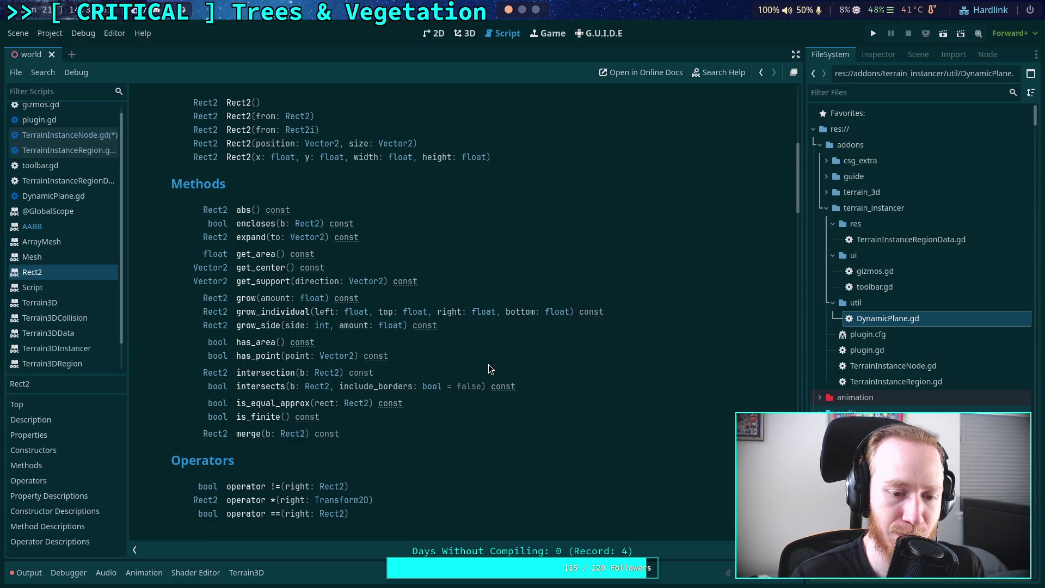
scroll(488, 346, "up", 3)
scroll(488, 341, "up", 4)
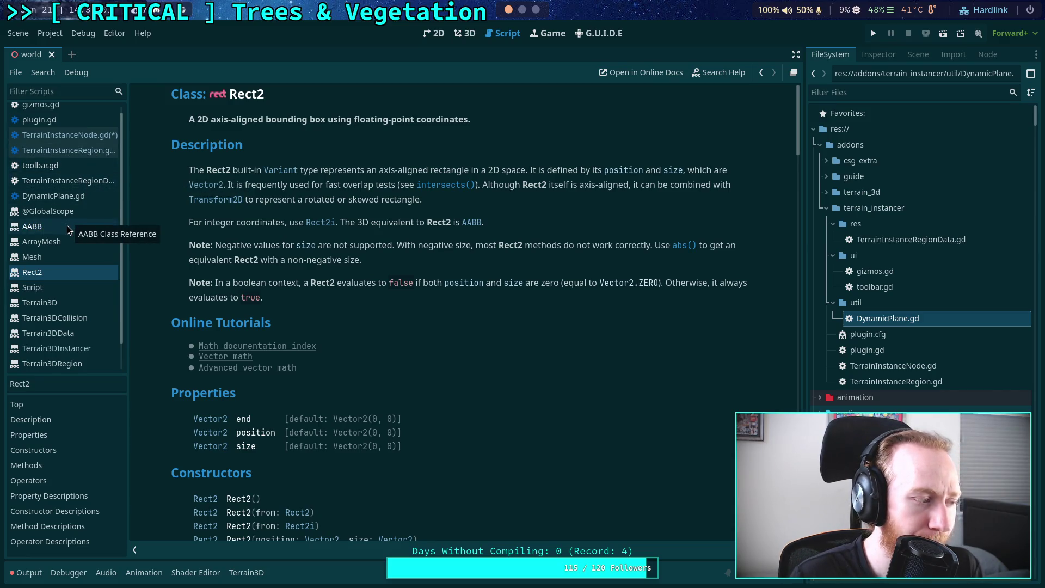
left_click(97, 133)
Unfold get_instance_indexes and change its area parameter type from AABB to Rect2
scroll(367, 332, "down", 6)
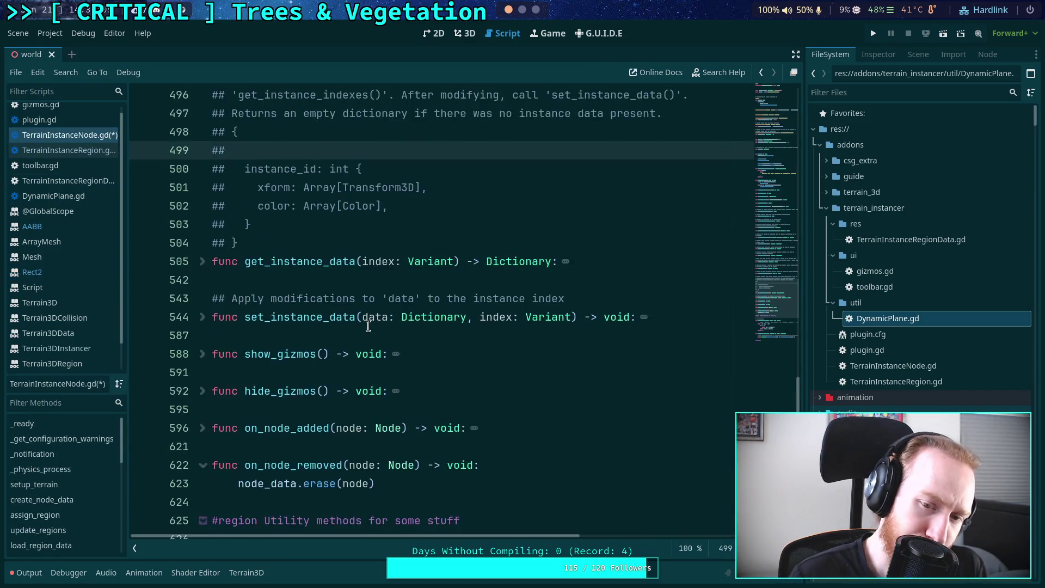
scroll(372, 338, "down", 3)
scroll(227, 289, "up", 6)
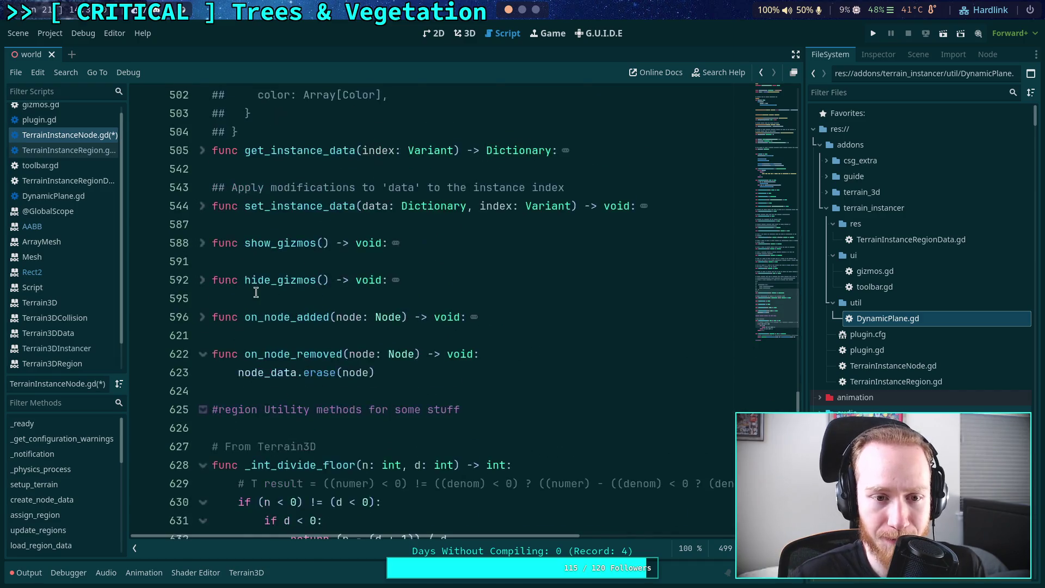
scroll(203, 270, "up", 5)
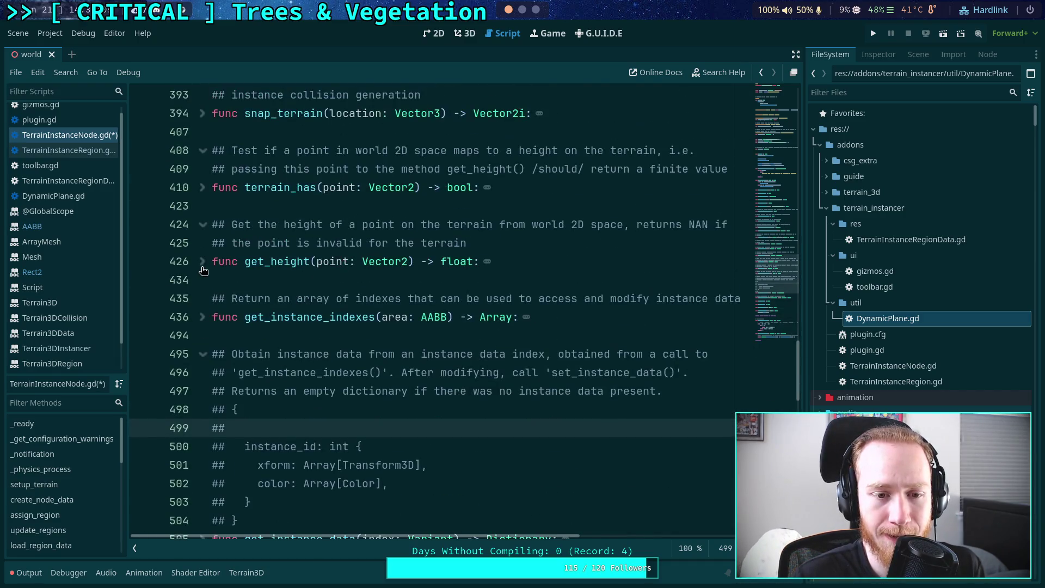
left_click(203, 320)
scroll(319, 320, "down", 3)
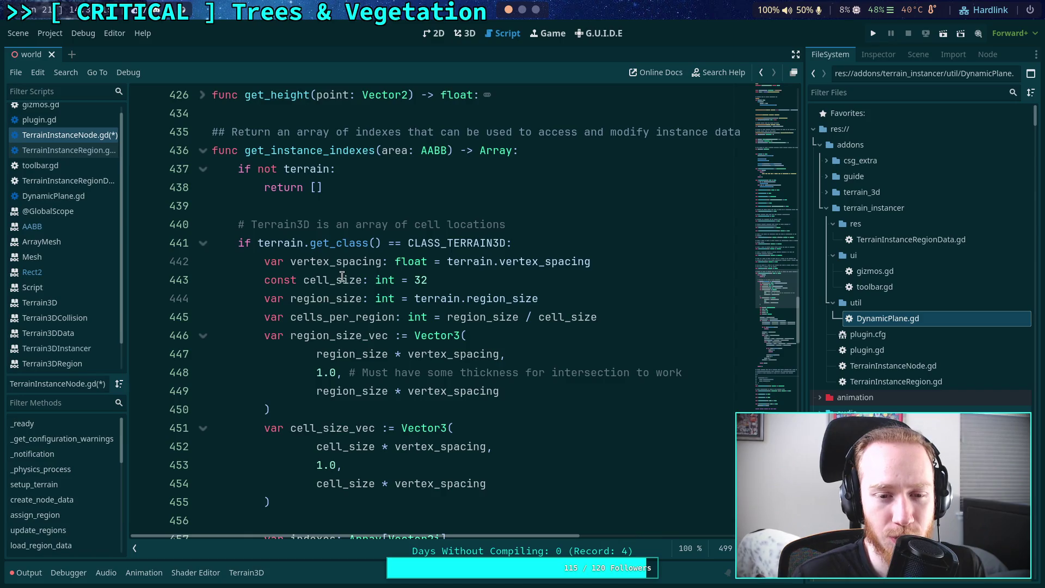
left_click(384, 154)
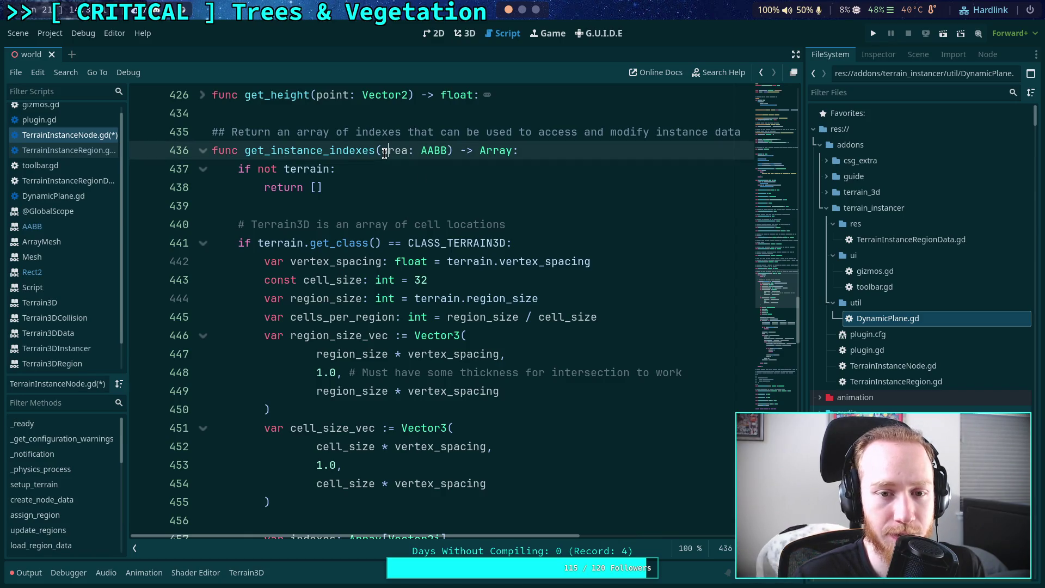
mouse_move(426, 153)
type("Rect")
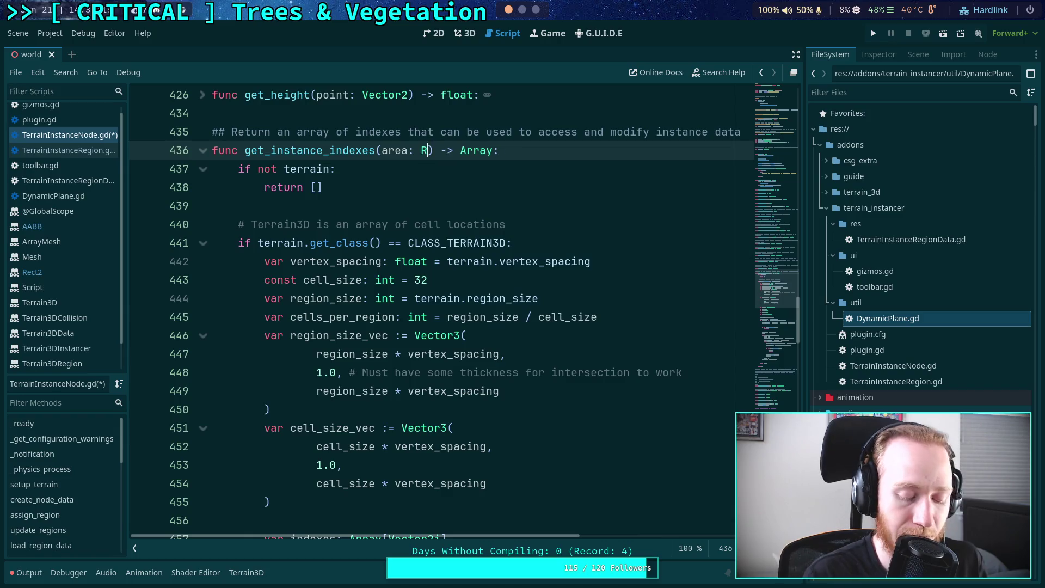
type("2")
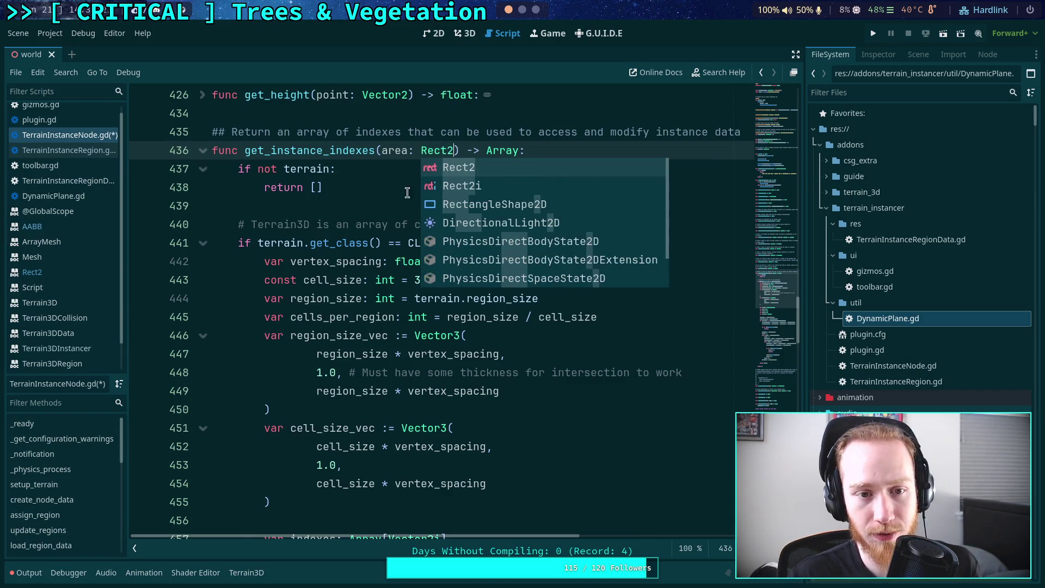
left_click(376, 189)
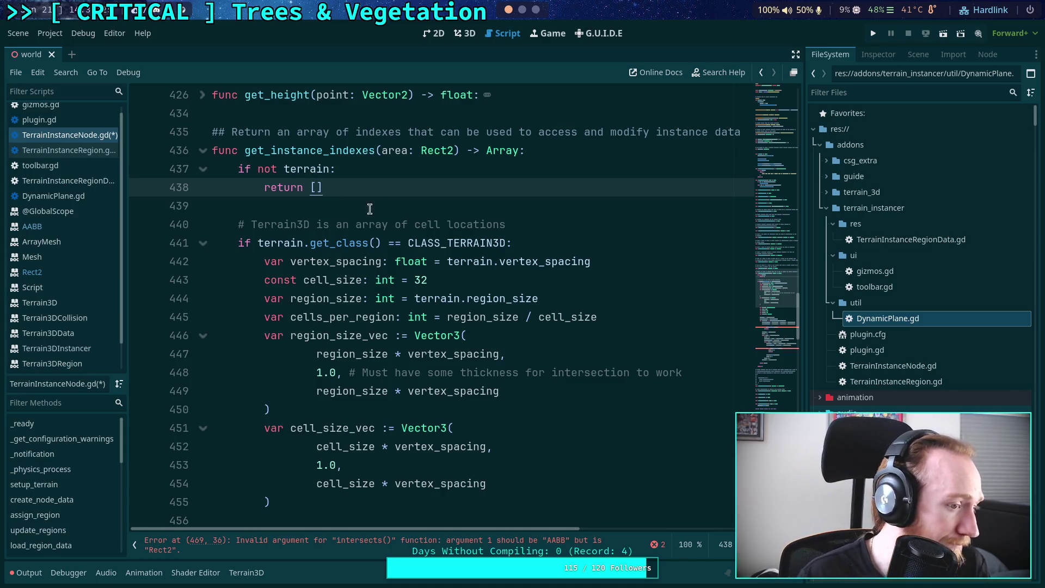
mouse_move(408, 309)
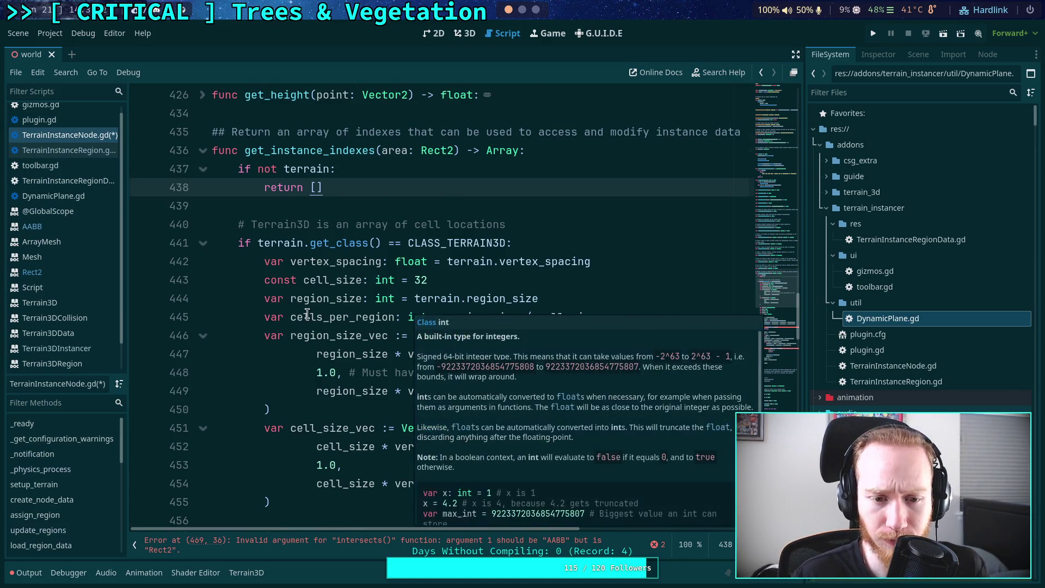
scroll(307, 314, "down", 1)
scroll(346, 313, "down", 1)
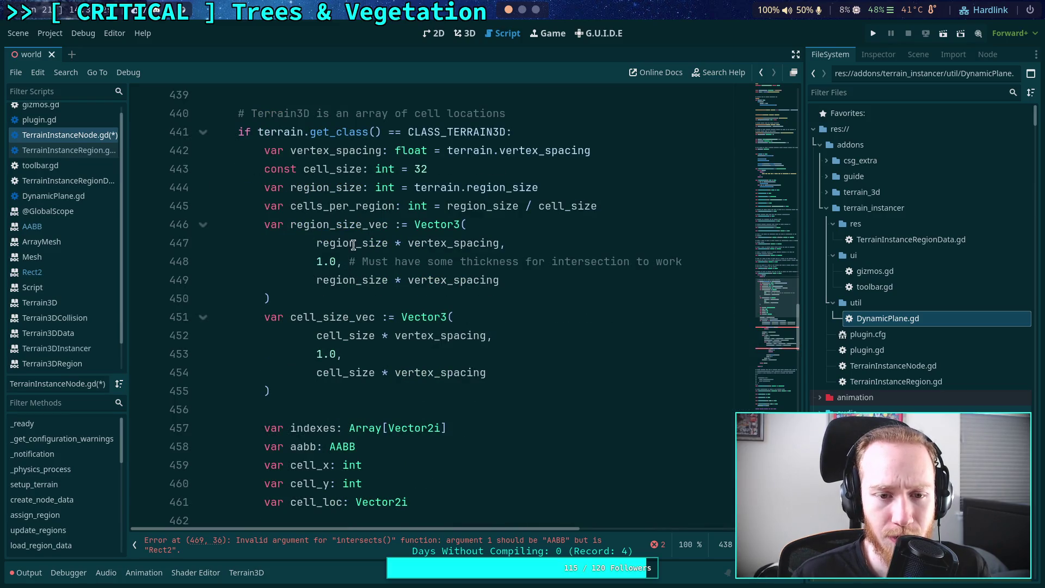
Change region_size_vec from Vector3 to Vector2 and delete its 1.0 height argument
left_click(460, 226)
left_click(59, 274)
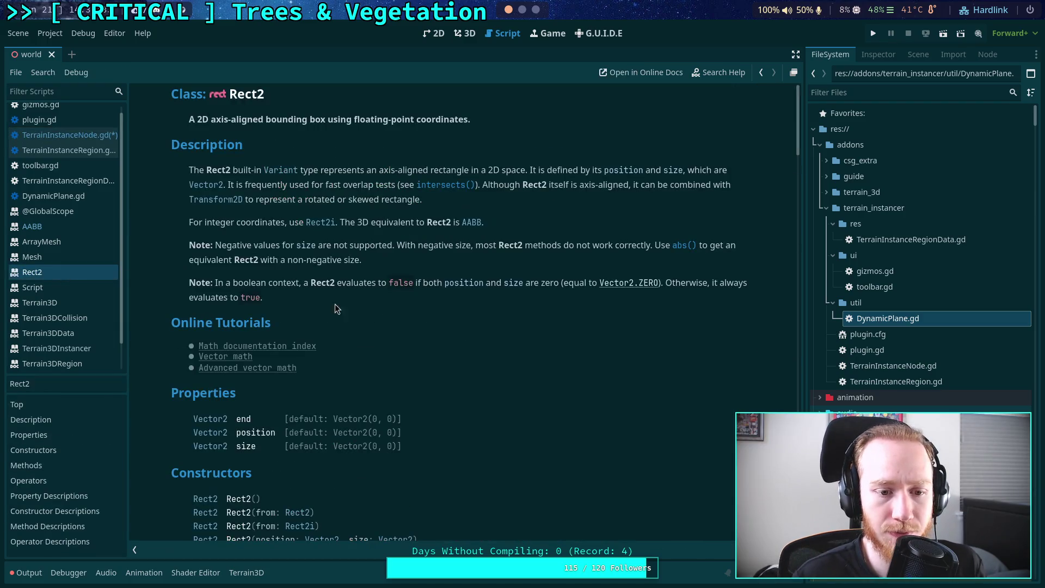
left_click(91, 135)
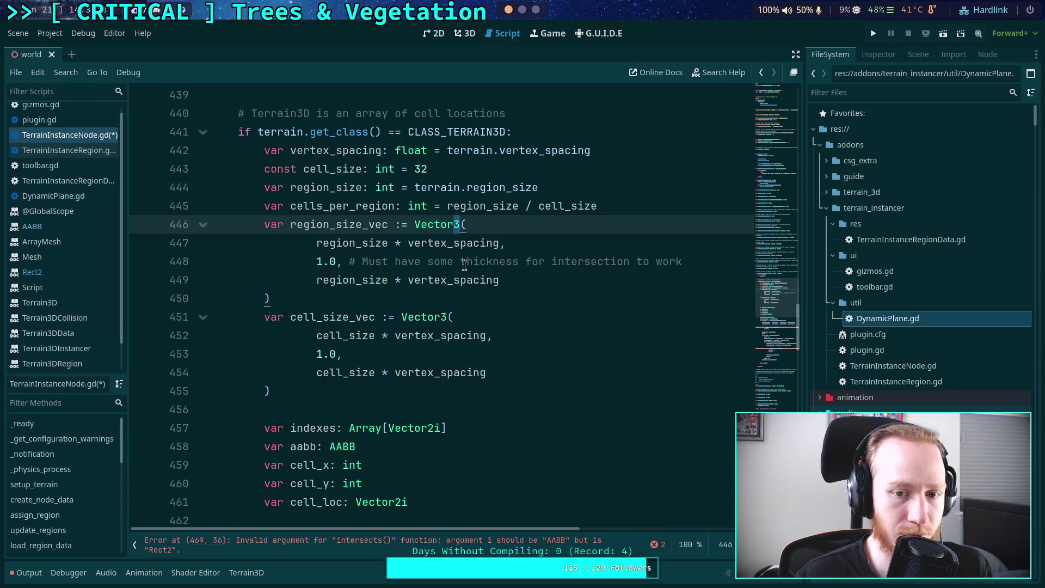
key("BackSpace")
type("2")
left_click_drag(693, 262, 688, 250)
key("BackSpace")
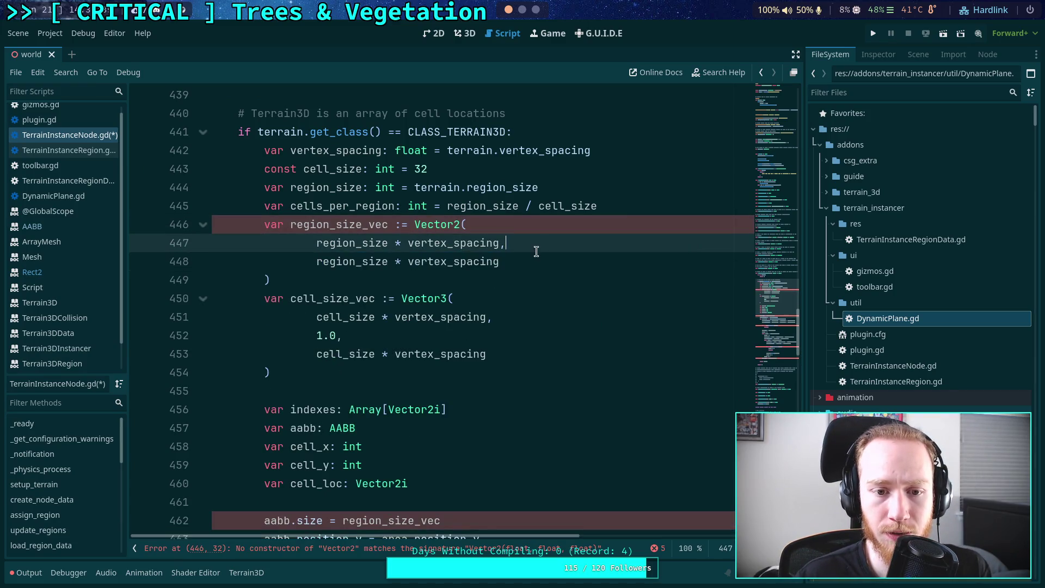
scroll(464, 256, "up", 1)
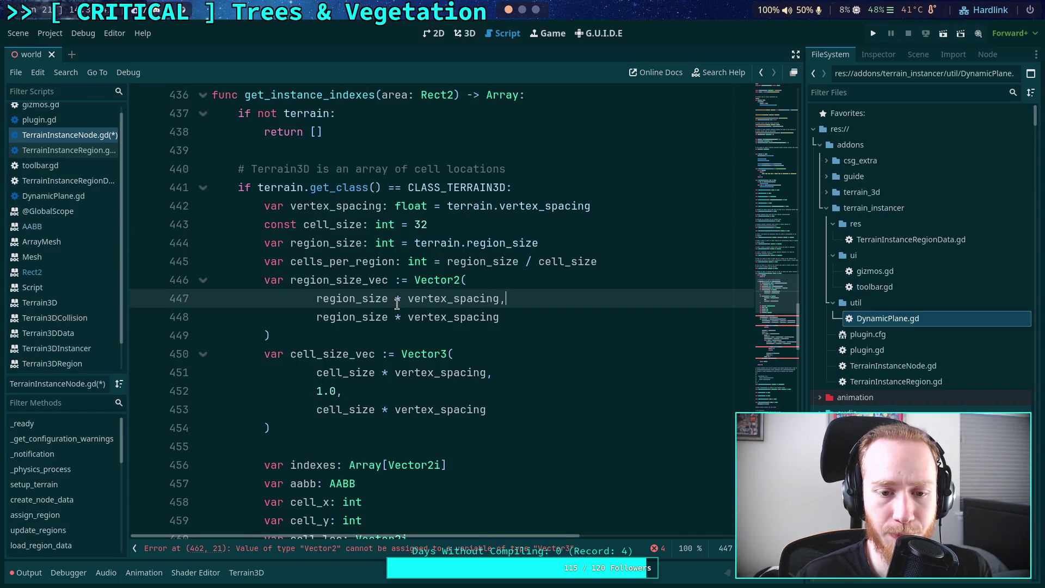
Move '* vertex_spacing' outside region_size_vec's Vector2 and join it onto line 446
left_click_drag(389, 299, 500, 300)
key("ctrl+c")
key("BackSpace")
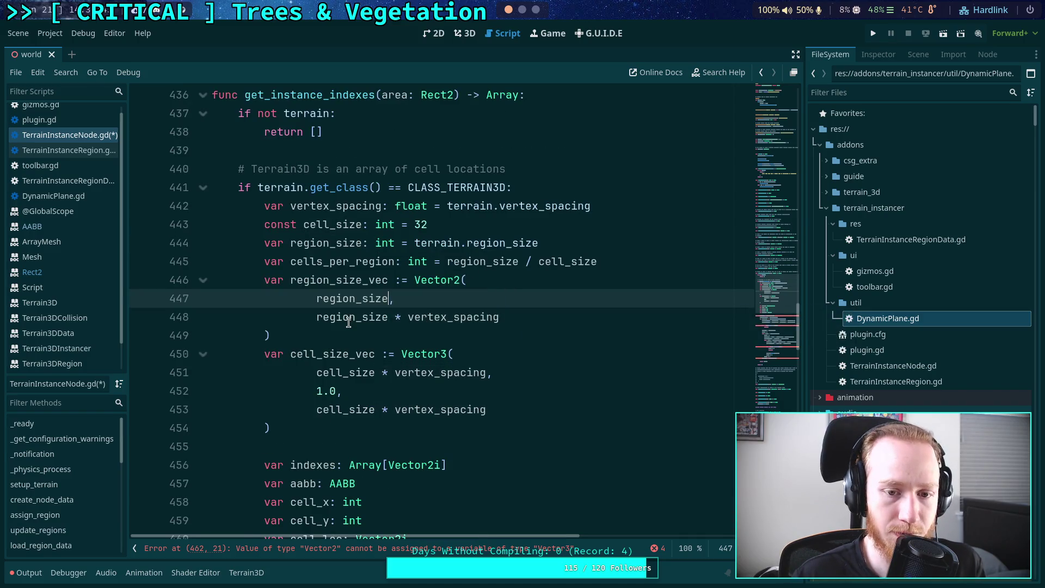
key("Down")
key("Down")
key("ctrl+v")
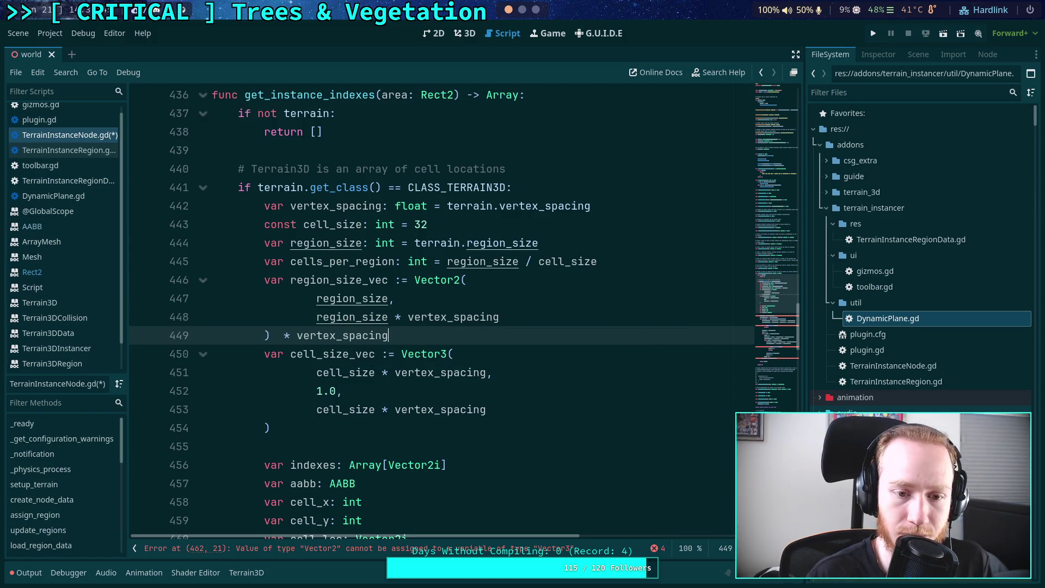
left_click_drag(389, 317, 515, 315)
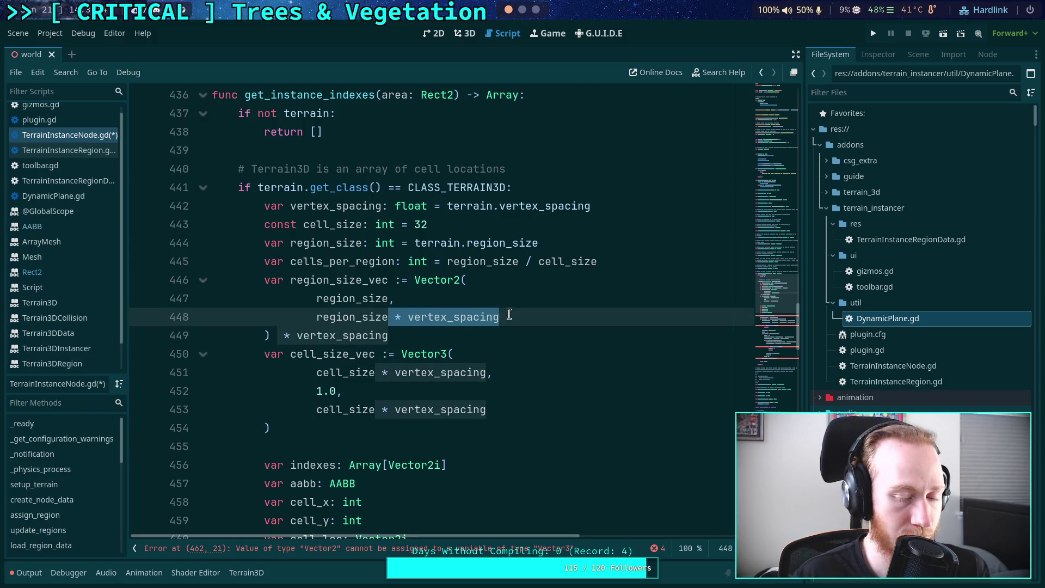
key("BackSpace")
left_click_drag(316, 298, 467, 280)
key("BackSpace")
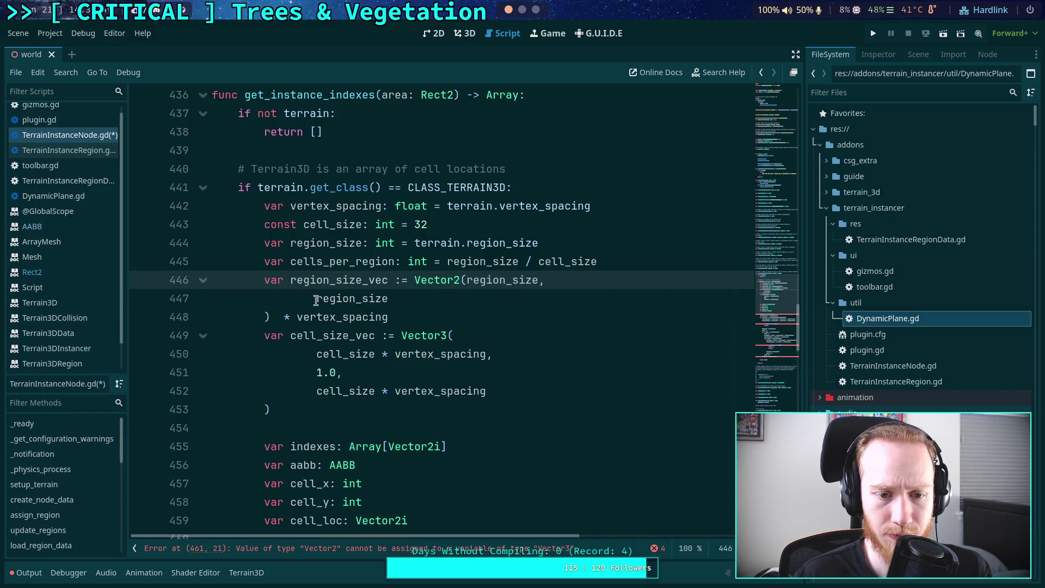
left_click_drag(316, 298, 600, 282)
key("BackSpace")
left_click_drag(264, 298, 619, 280)
key("ctrl+shift+k")
left_click(546, 283)
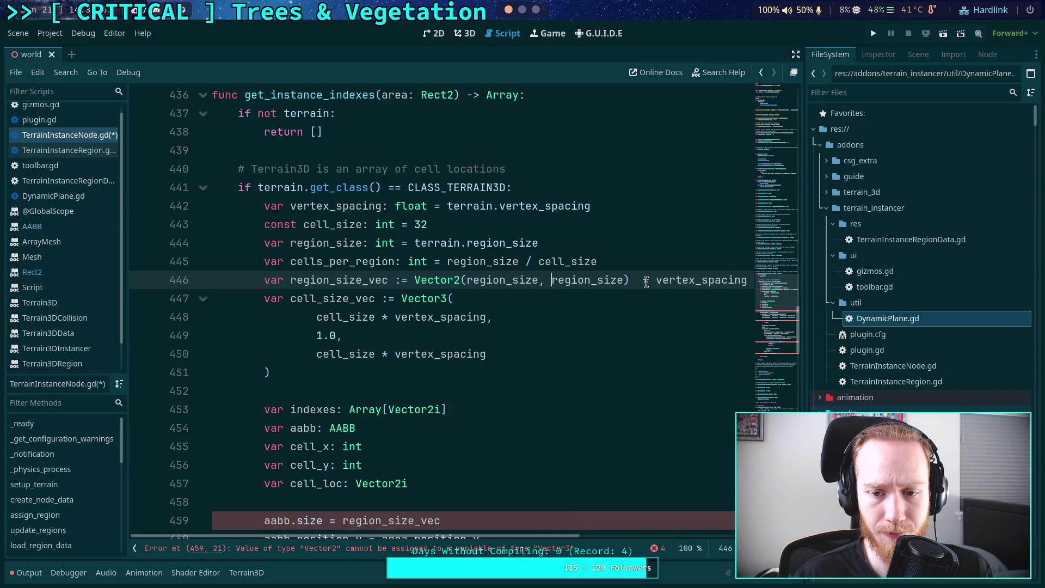
key("BackSpace")
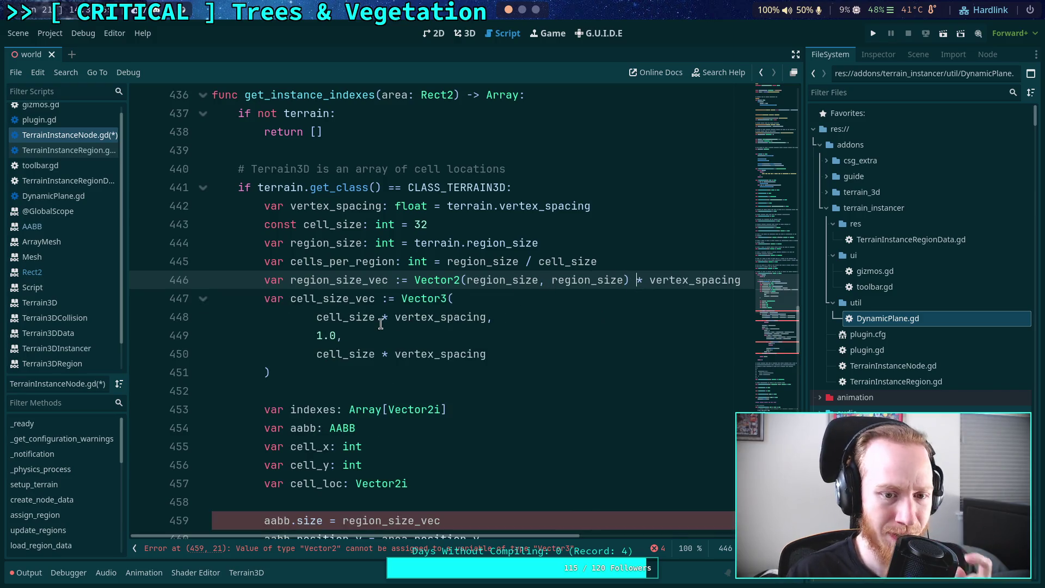
Change cell_size_vec from Vector3 to Vector2 and delete its 1.0 height line
left_click(446, 298)
key("BackSpace")
type("2")
left_click(393, 335)
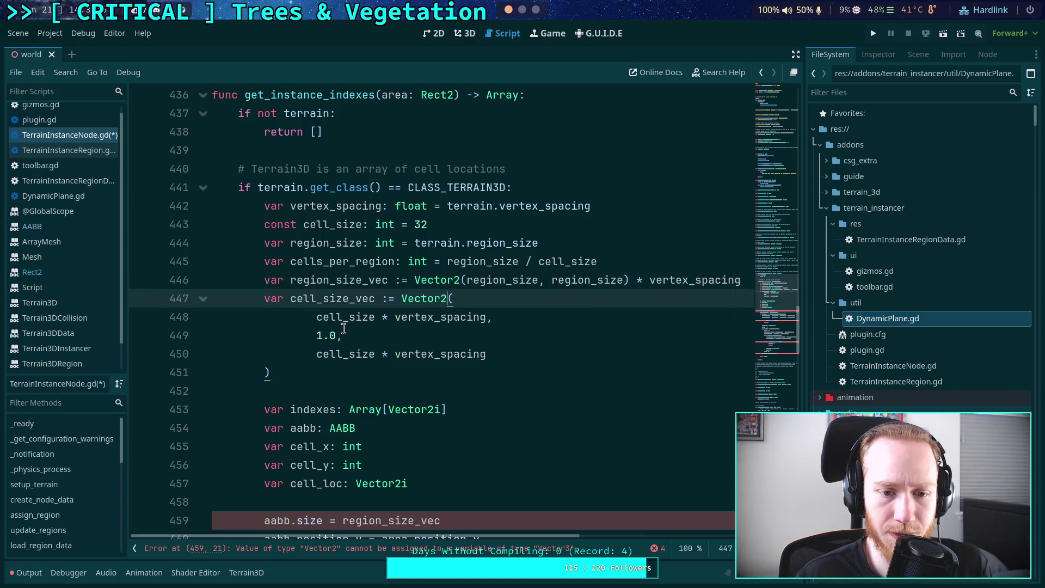
triple_click(394, 336)
key("BackSpace")
Rewrite cell_size_vec as Vector2(cell_size, cell_size) * vertex_spacing on one line
left_click(379, 316)
key("shift+Right")
key("shift+Right")
key("shift+Right")
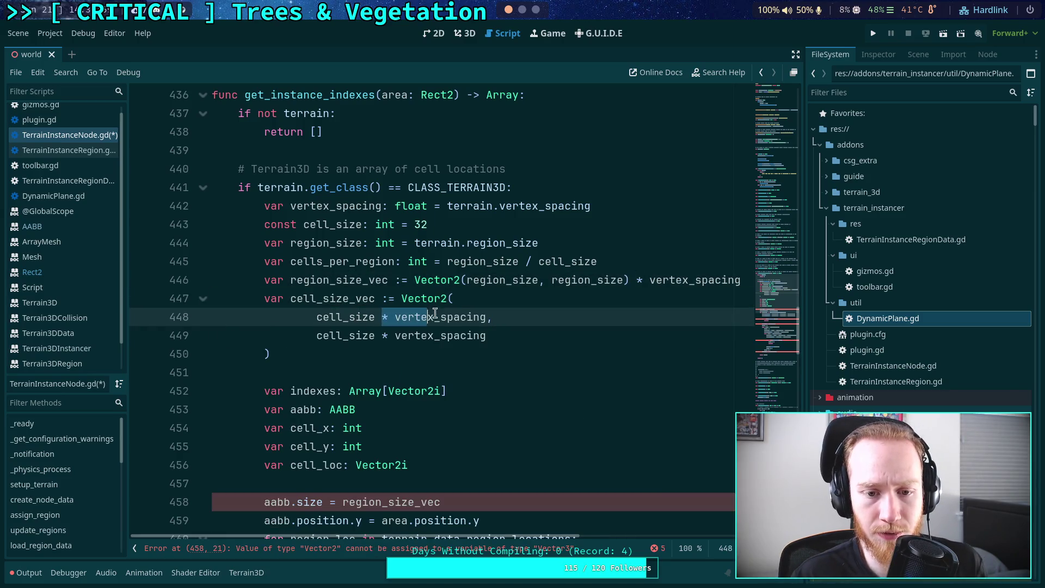
key("shift+Right")
key("shift+Right")
key("shift+Right")
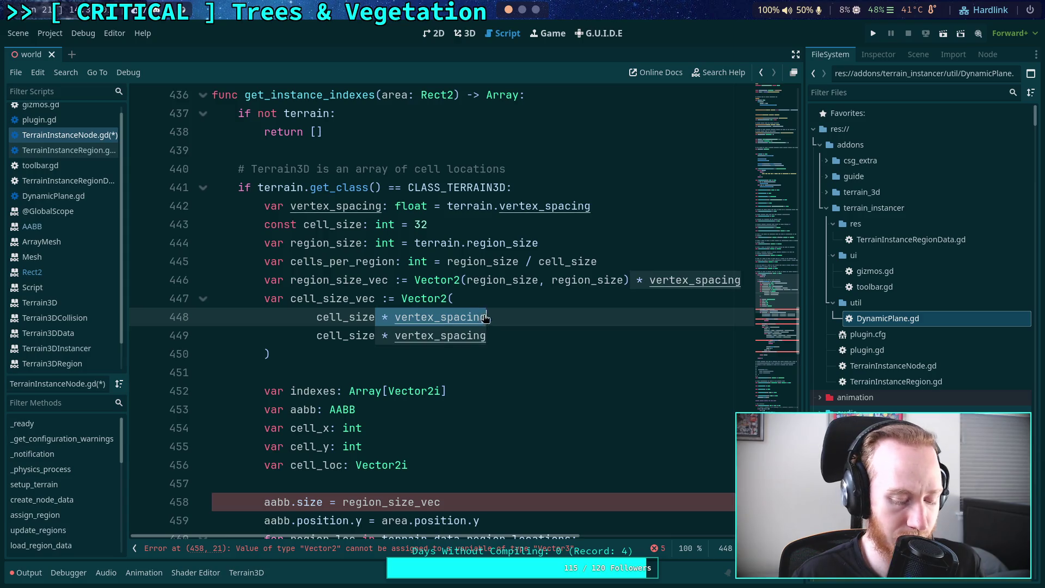
key("BackSpace")
left_click(341, 353)
key("ctrl+v")
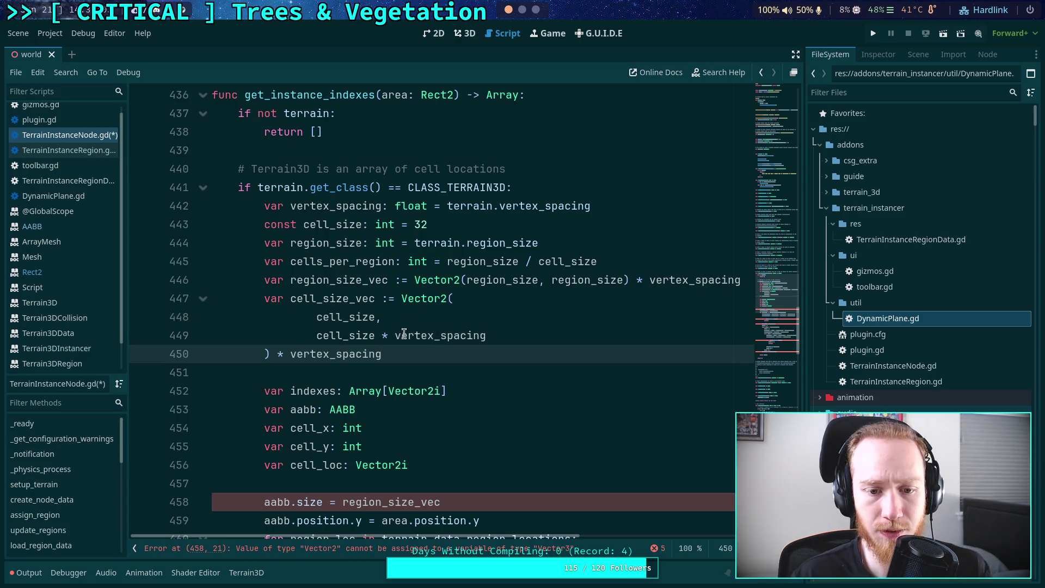
left_click(380, 335)
key("shift+End")
key("Delete")
key("Delete")
key("Delete")
key("Delete")
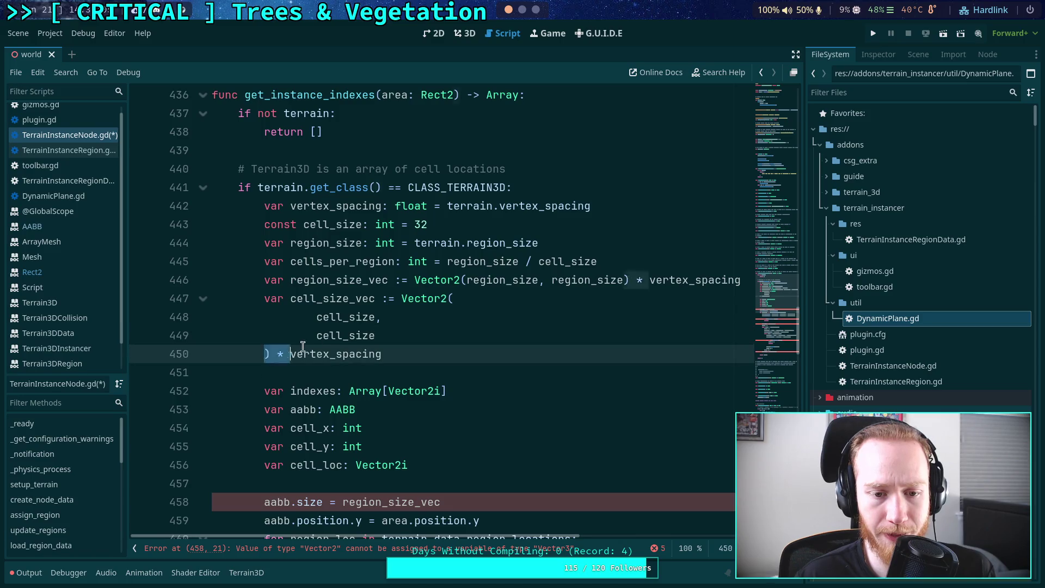
left_click(316, 335)
key("BackSpace")
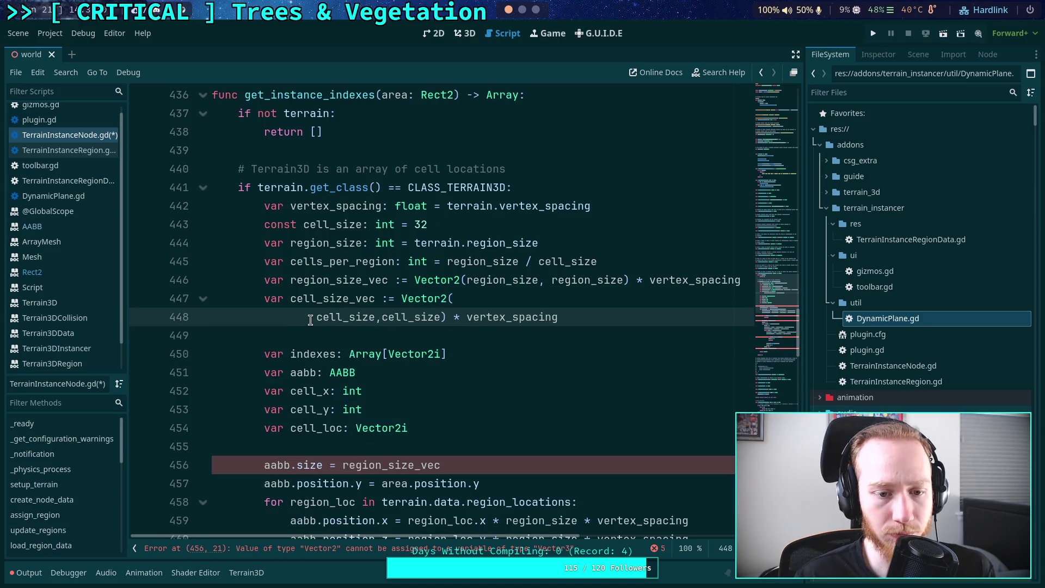
left_click_drag(315, 317, 341, 316)
left_click(508, 298)
key("Delete")
key("Delete")
key("Delete")
left_click(493, 326)
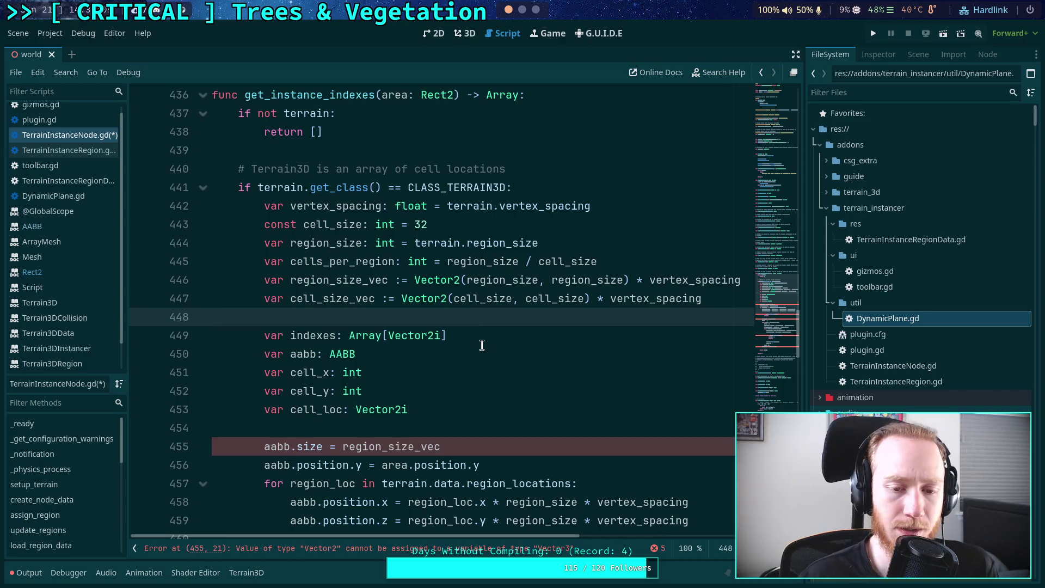
scroll(478, 354, "down", 1)
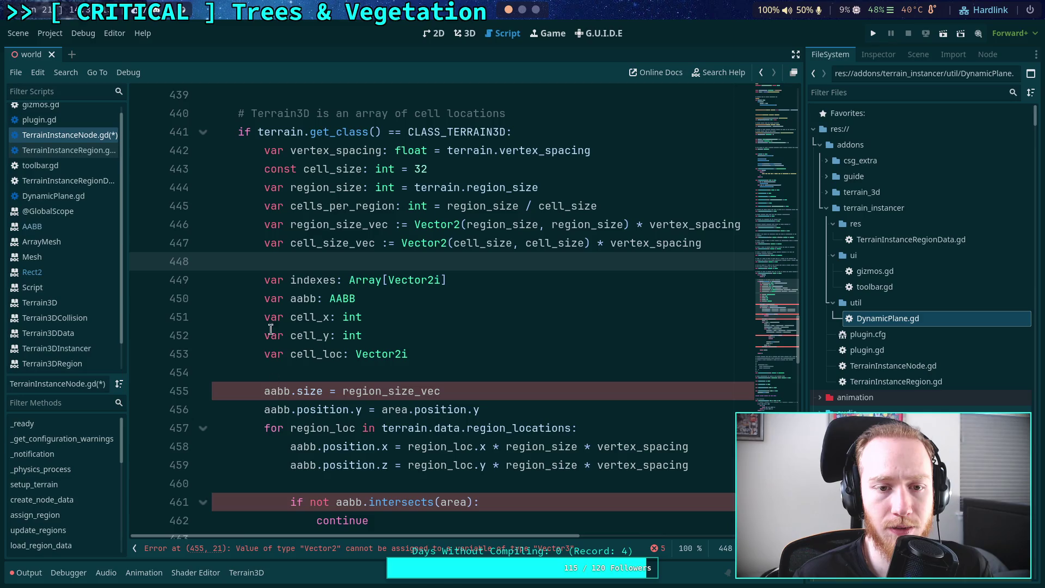
Change the declaration from aabb of type AABB to rect of type Rect2
double_click(279, 391)
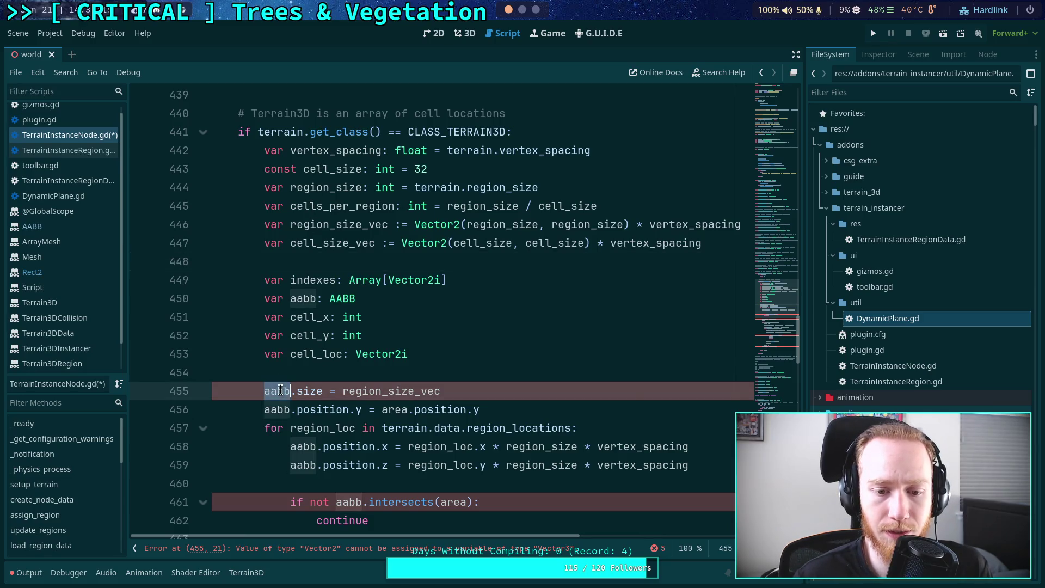
double_click(351, 299)
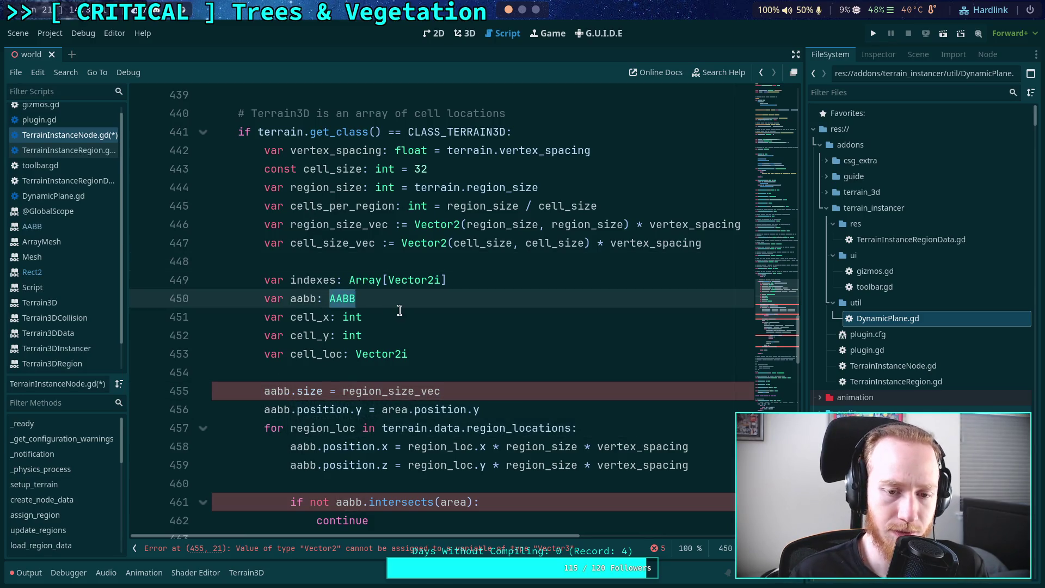
double_click(309, 301)
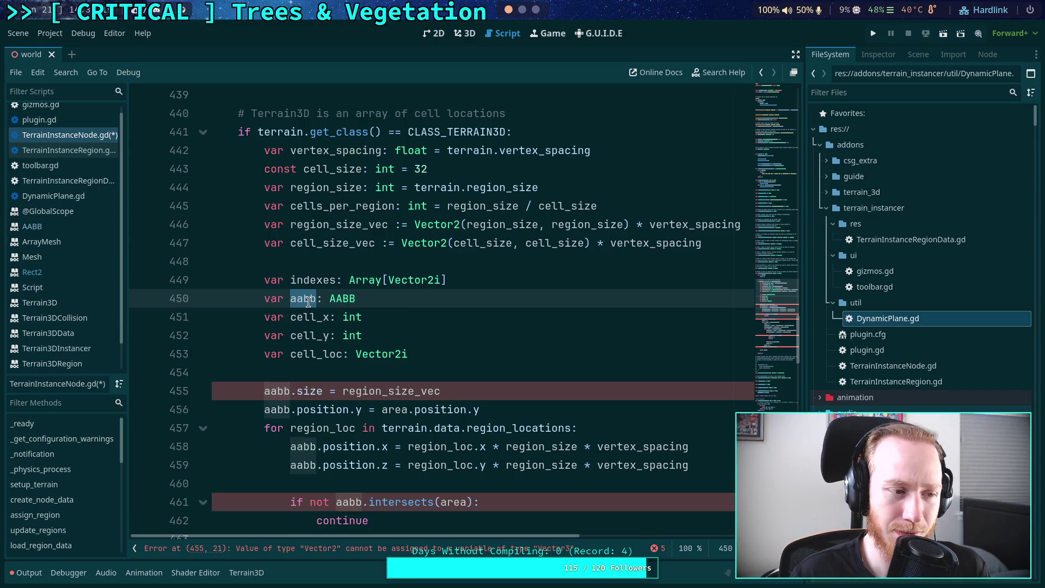
type("rect")
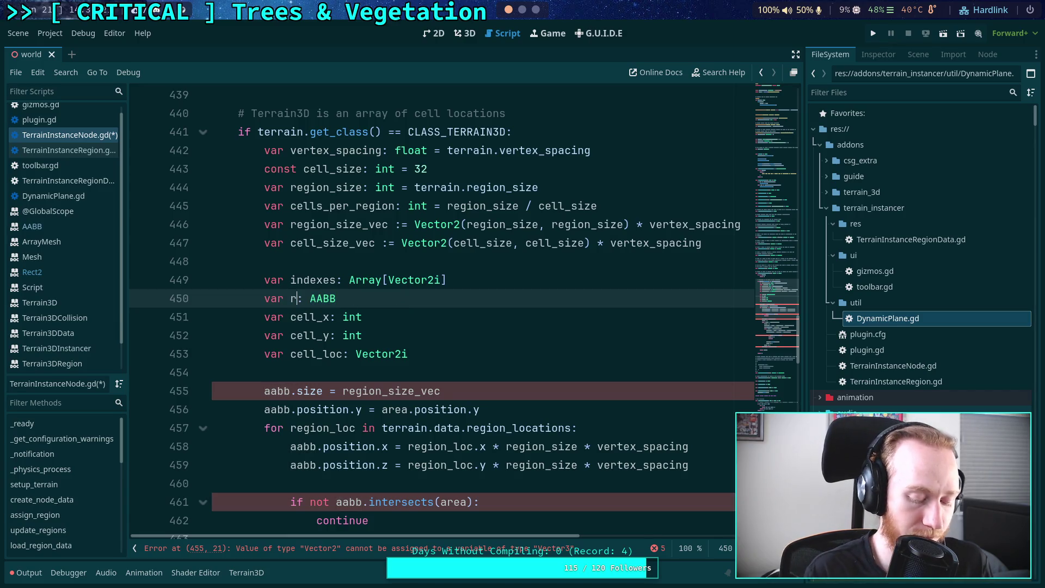
double_click(339, 300)
type("Rect2")
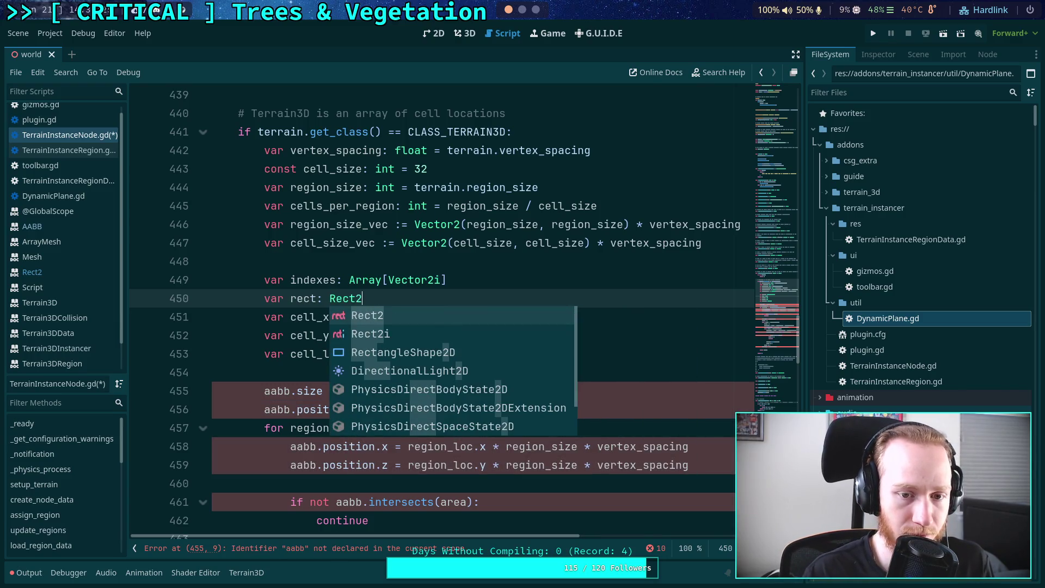
double_click(308, 295)
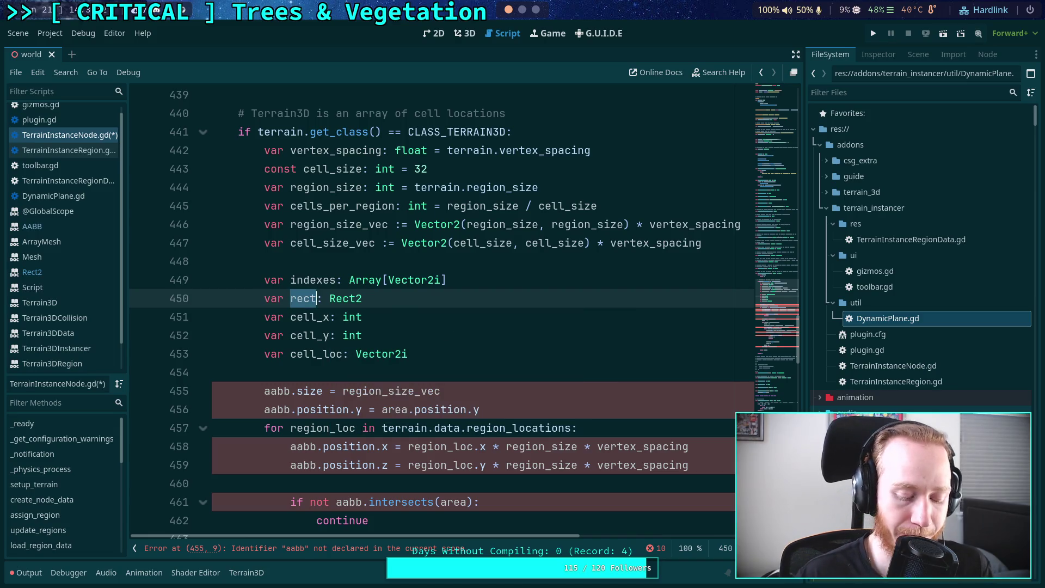
Use rect instead of aabb in the size and y-position assignments on lines 455–456
double_click(279, 392)
type("rect")
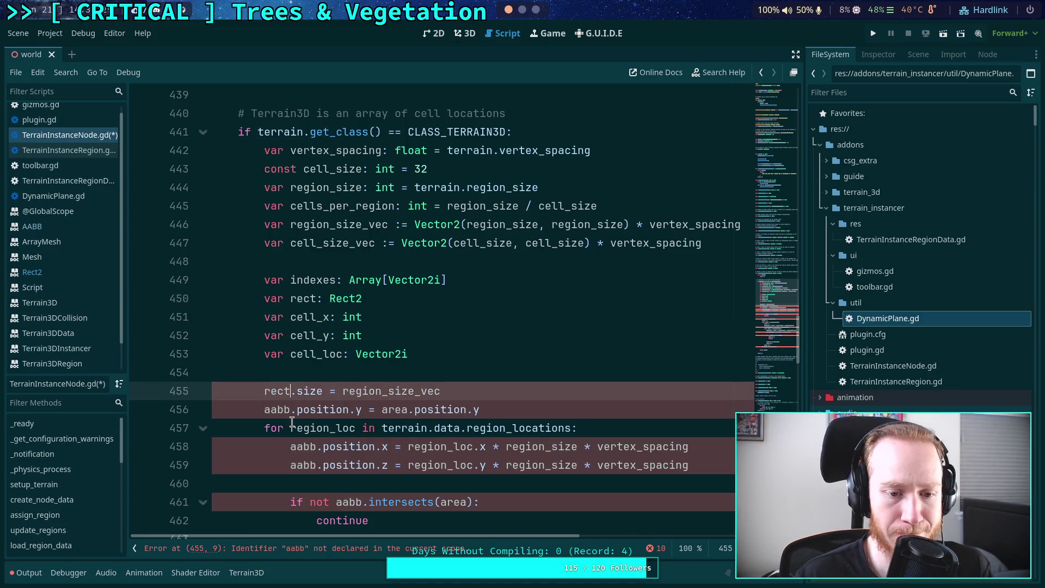
double_click(269, 410)
type("rect")
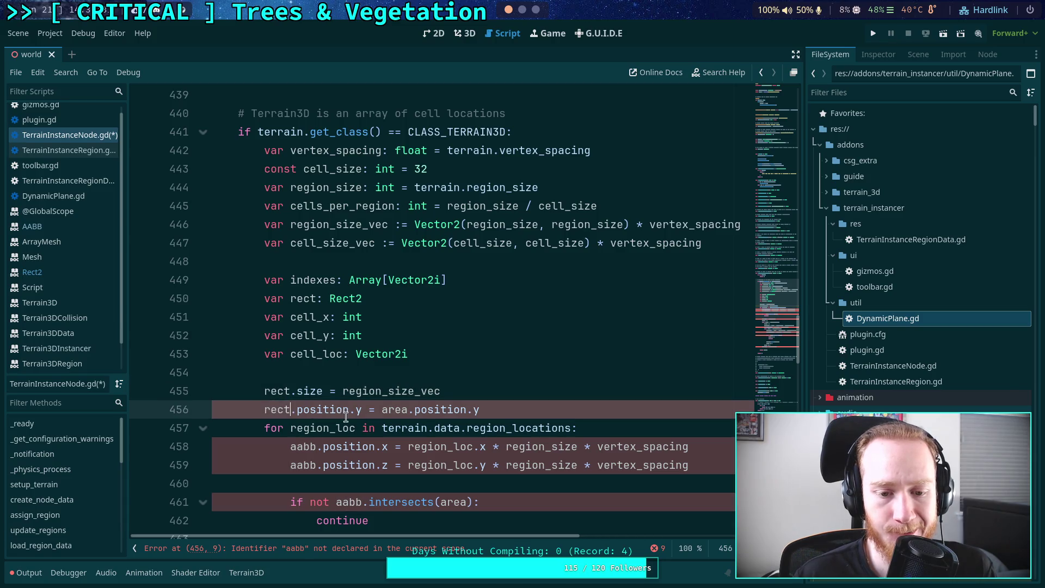
scroll(442, 412, "down", 2)
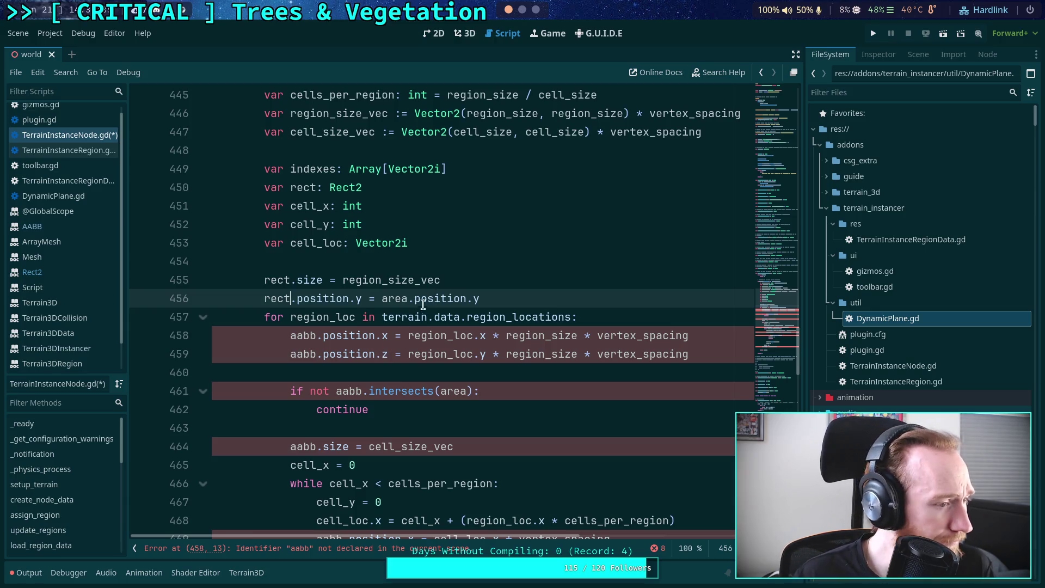
scroll(484, 368, "up", 2)
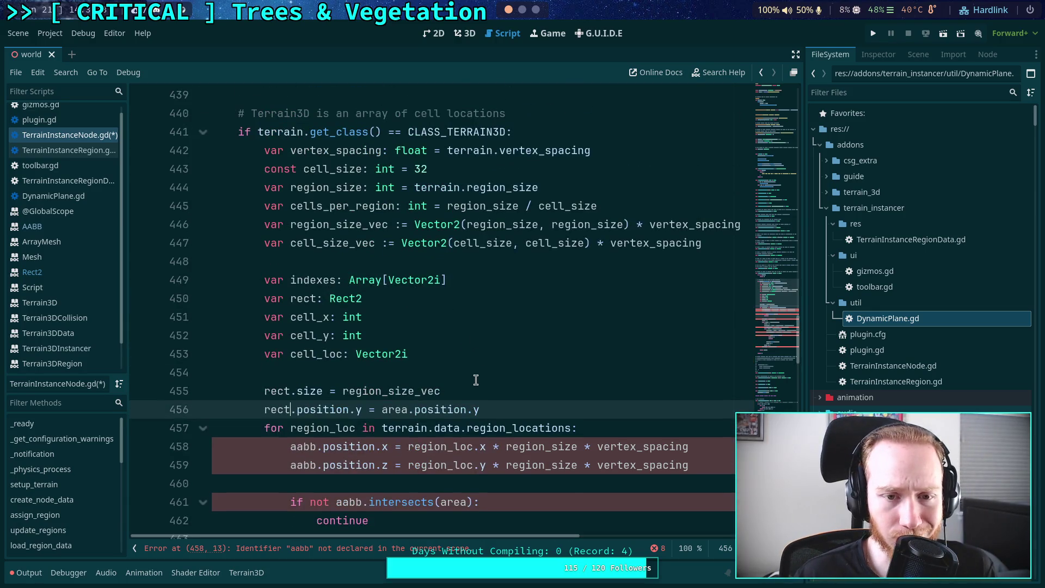
Delete the rect.position.y line and drop the .x from aabb.position and region_loc
scroll(476, 380, "up", 1)
left_click_drag(492, 466, 511, 453)
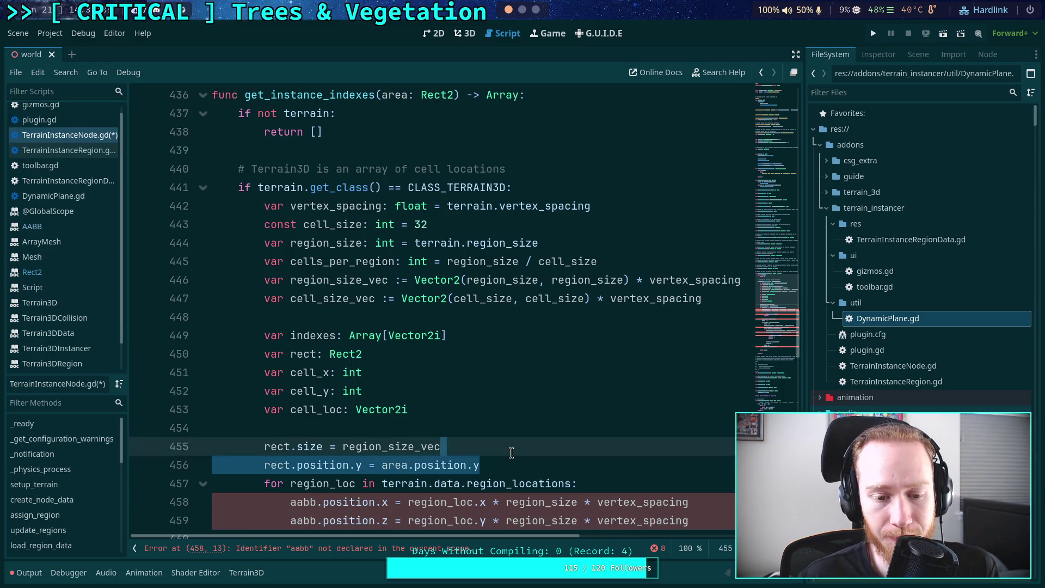
key("BackSpace")
scroll(506, 437, "down", 2)
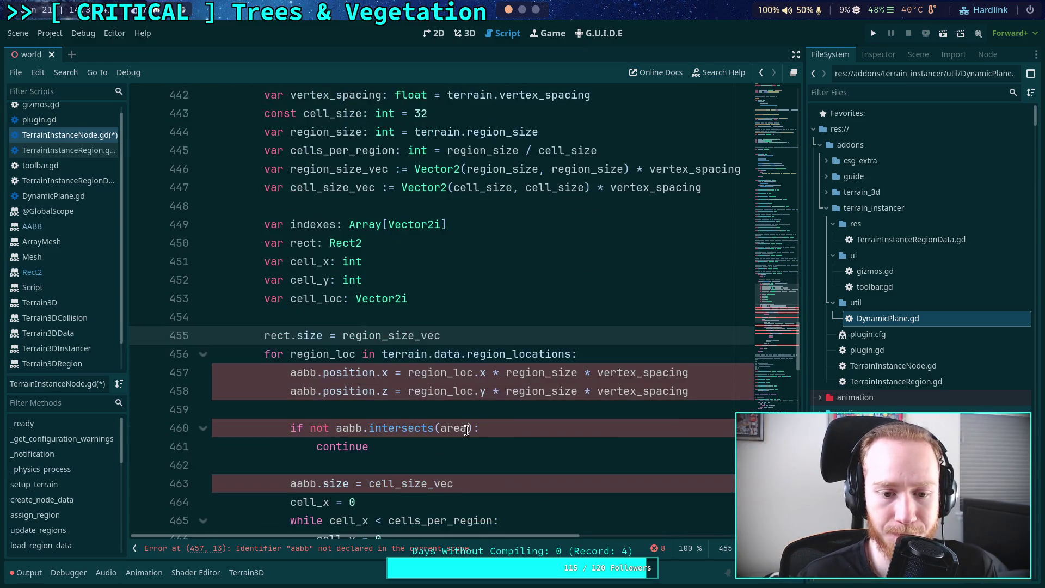
double_click(383, 391)
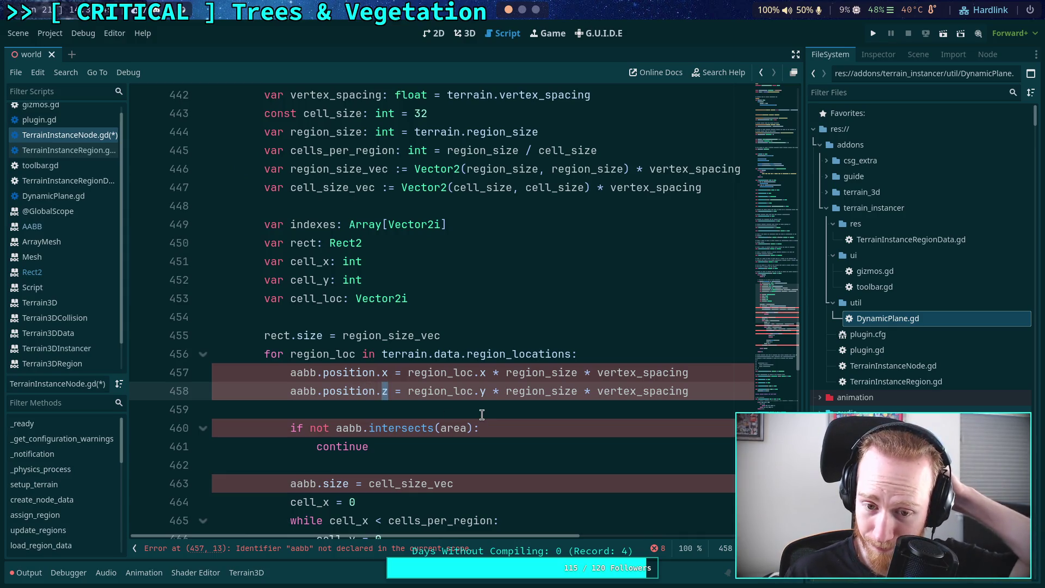
double_click(385, 373)
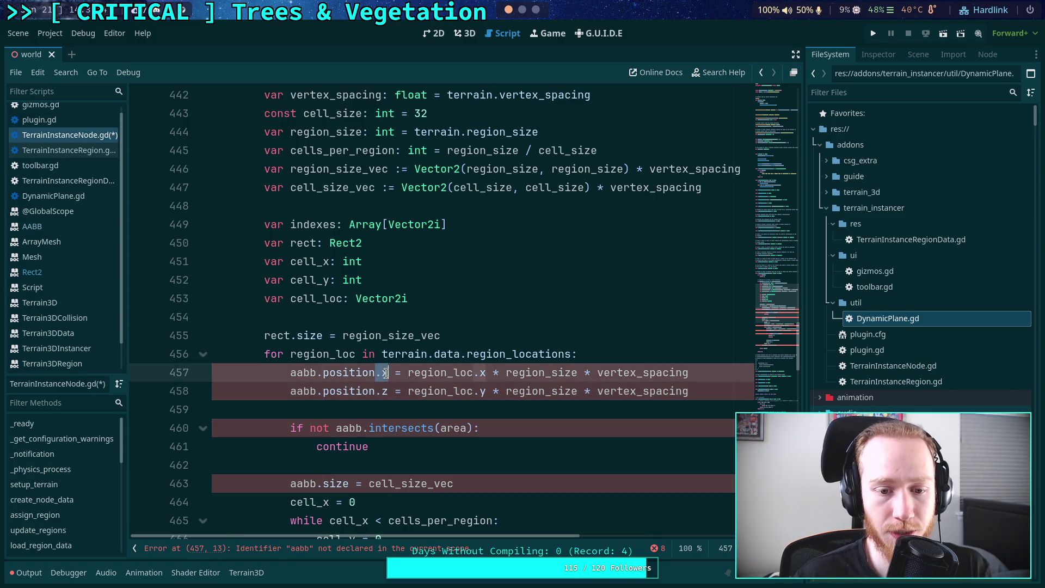
key("BackSpace")
key("BackSpace")
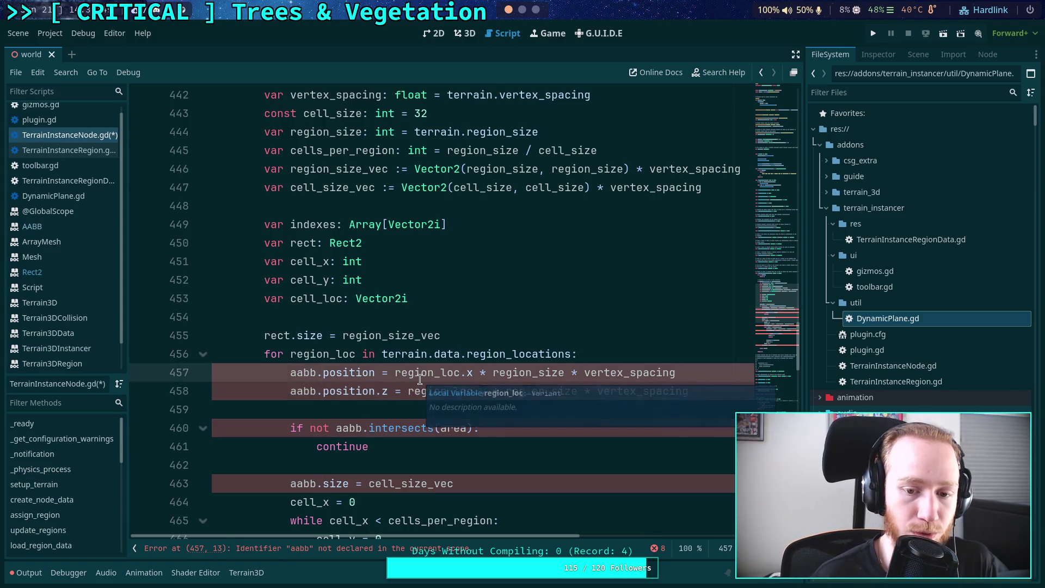
left_click_drag(460, 373, 475, 372)
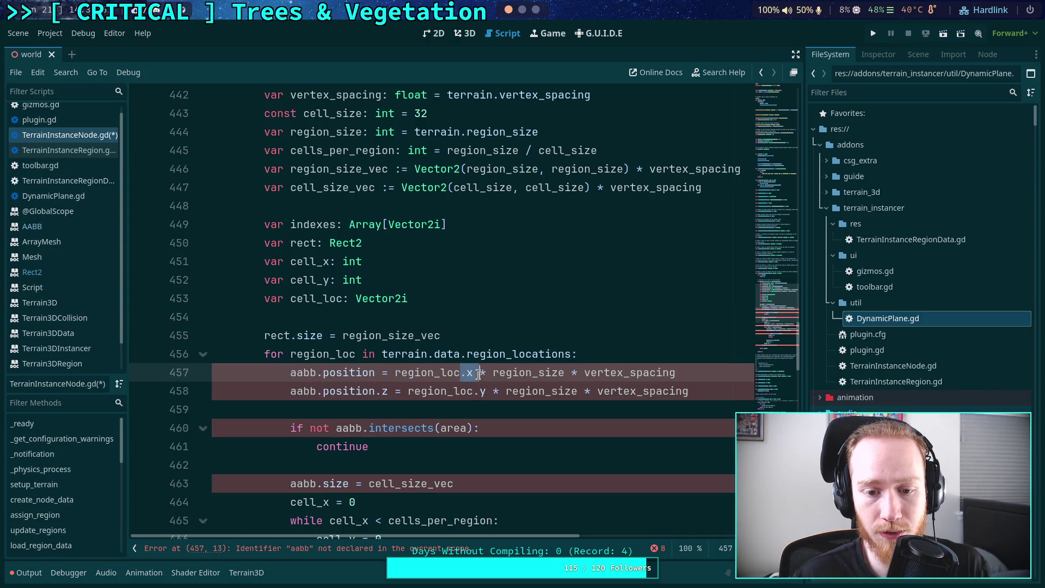
key("BackSpace")
Remove the aabb.position.z line and rename aabb to rect in the position assignment
left_click(703, 395)
key("ctrl+shift+k")
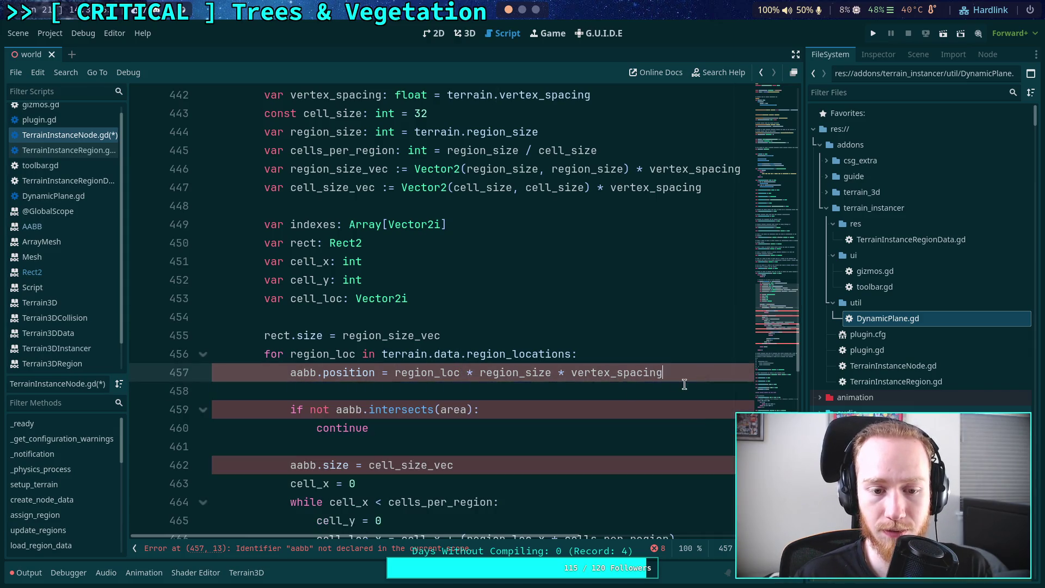
double_click(297, 373)
type("rect")
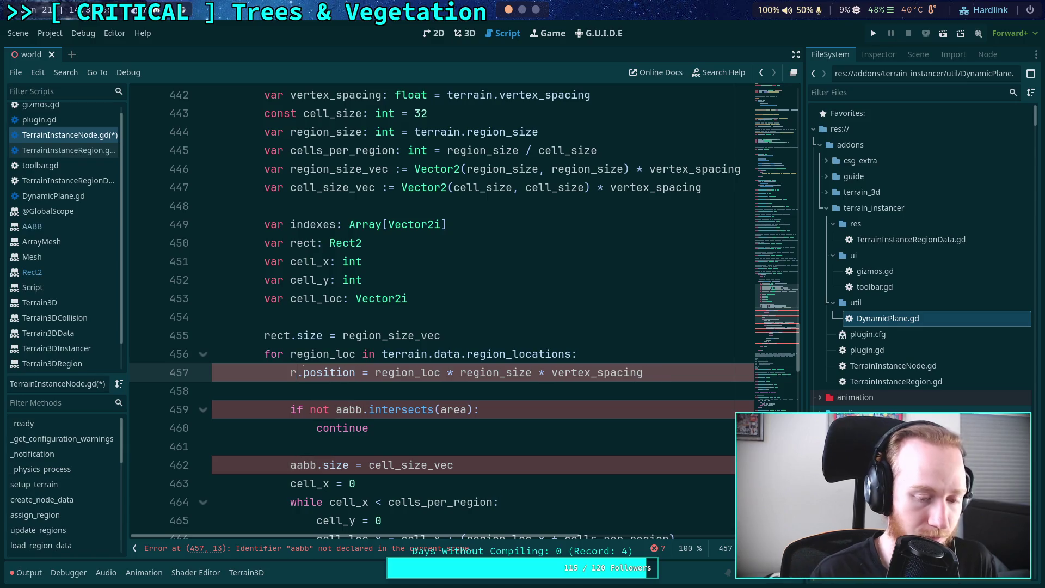
left_click(373, 353)
scroll(473, 391, "down", 2)
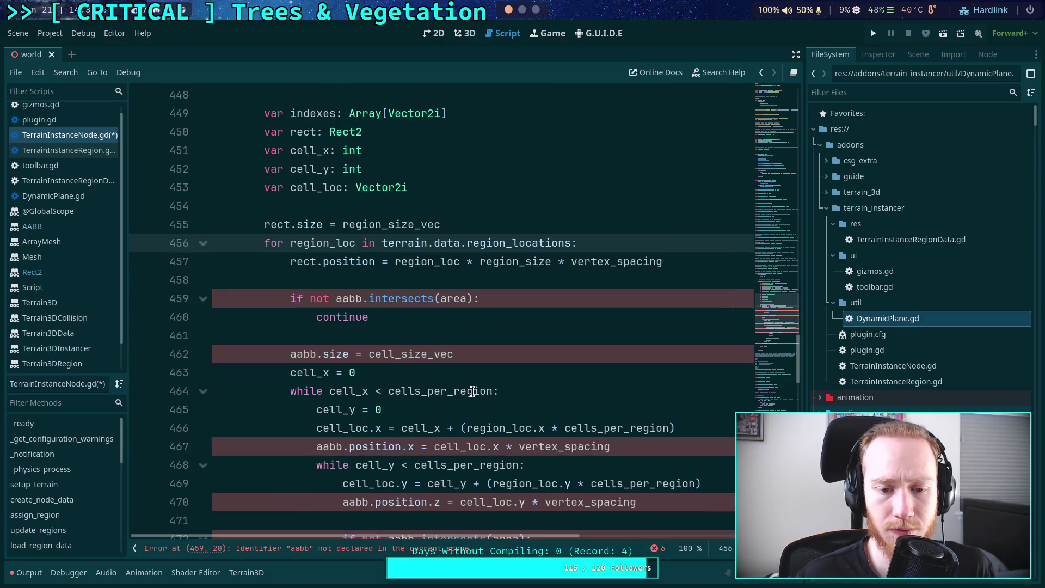
scroll(376, 363, "up", 1)
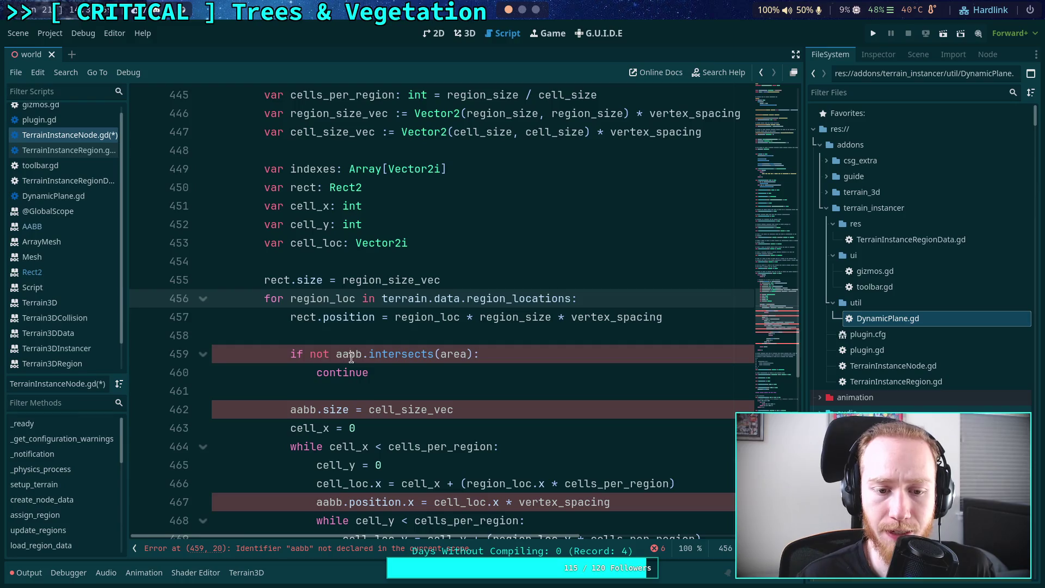
Make line 459 test rect.intersects(area), then switch to the Neovim terminal
double_click(351, 357)
type("rect")
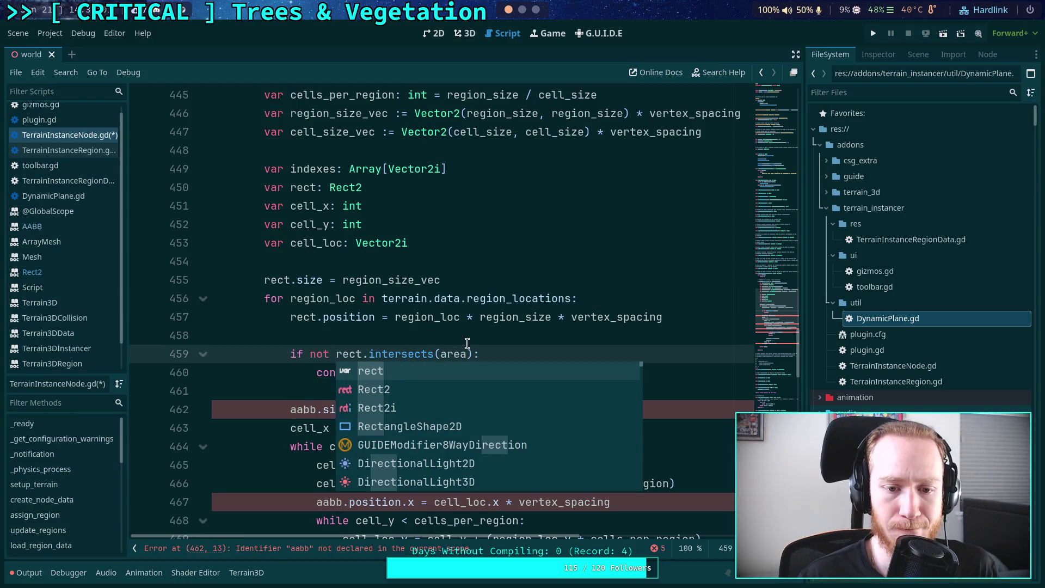
left_click(468, 350)
scroll(385, 372, "down", 1)
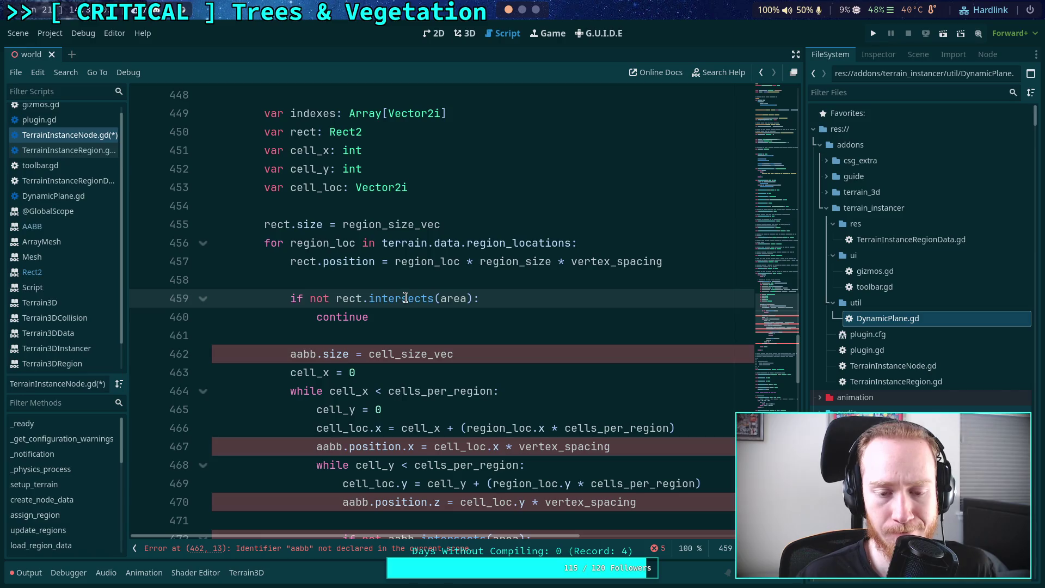
mouse_move(406, 298)
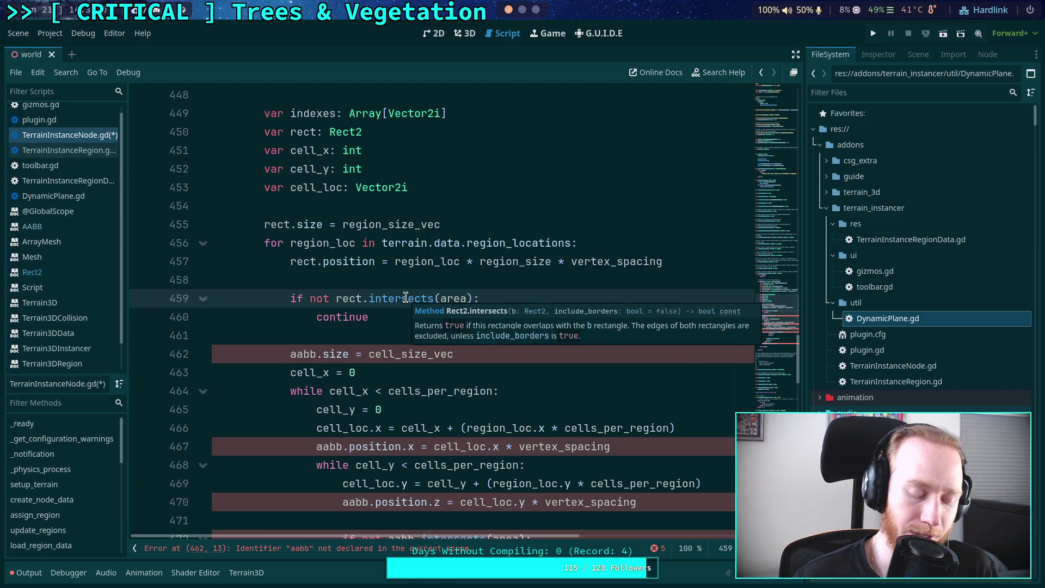
key("alt+Tab")
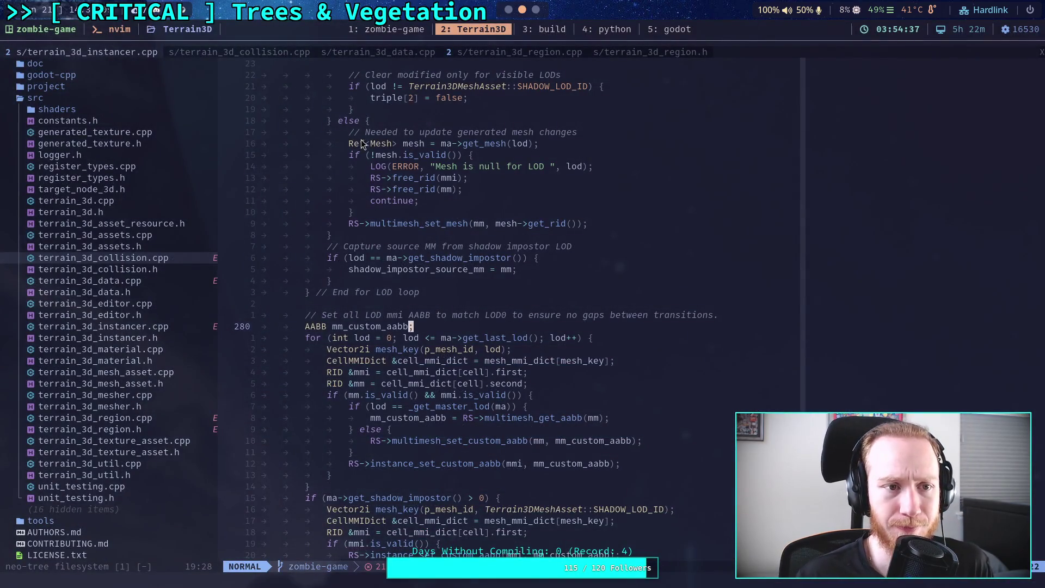
In the '5: godot' session, find and open core/math/rect2.h, read Rect2 intersects(), then return to Godot
left_click(660, 30)
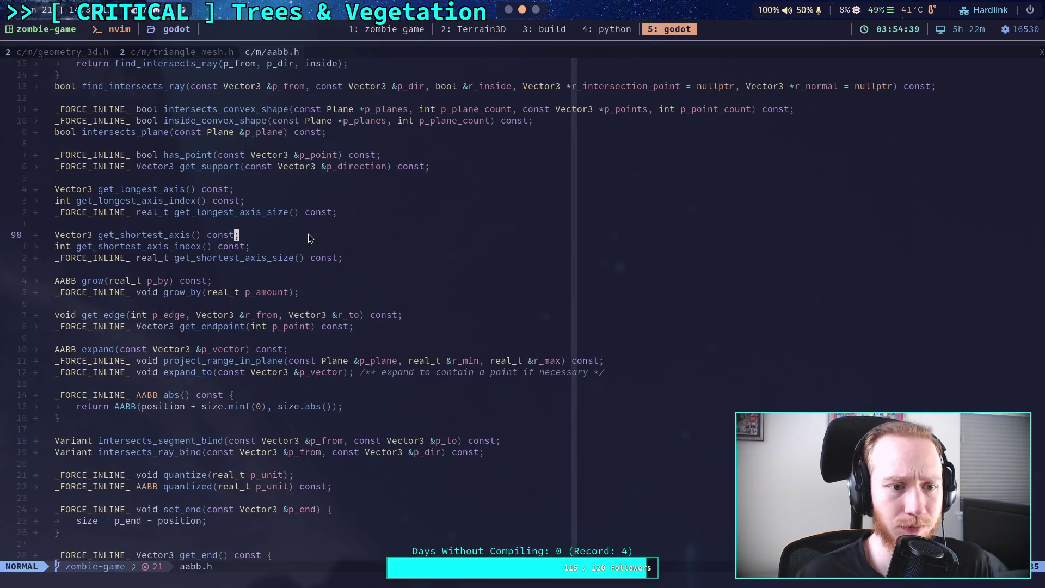
key("space")
key("f")
key("f")
type("rect2")
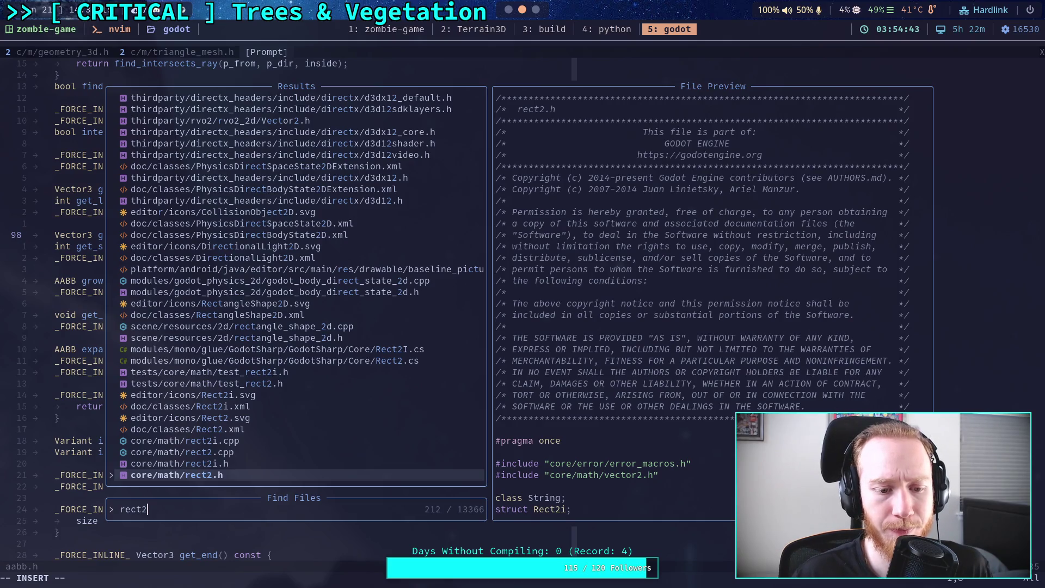
key("Return")
scroll(321, 286, "down", 15)
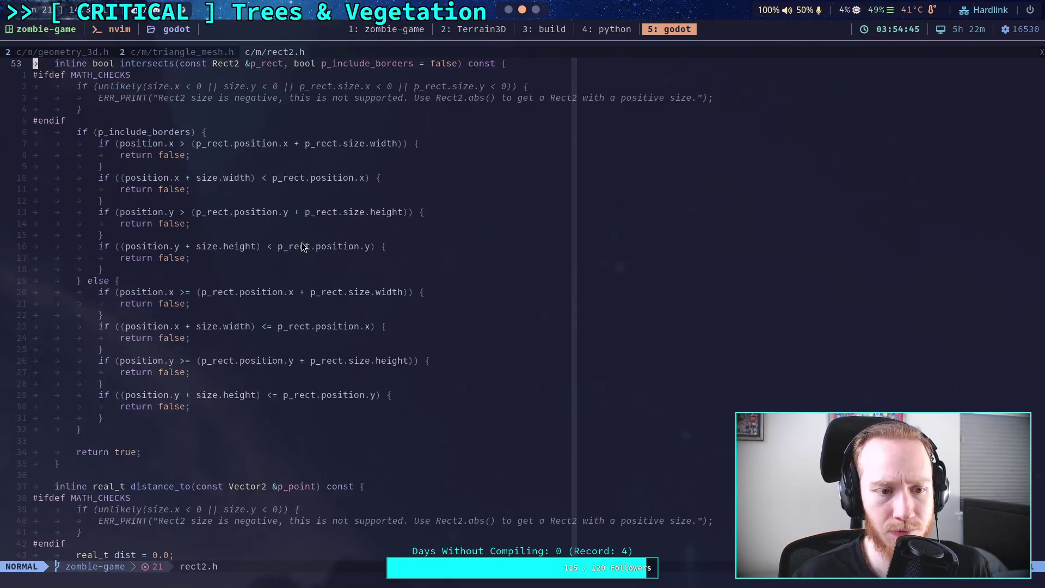
scroll(322, 285, "up", 5)
scroll(322, 285, "down", 2)
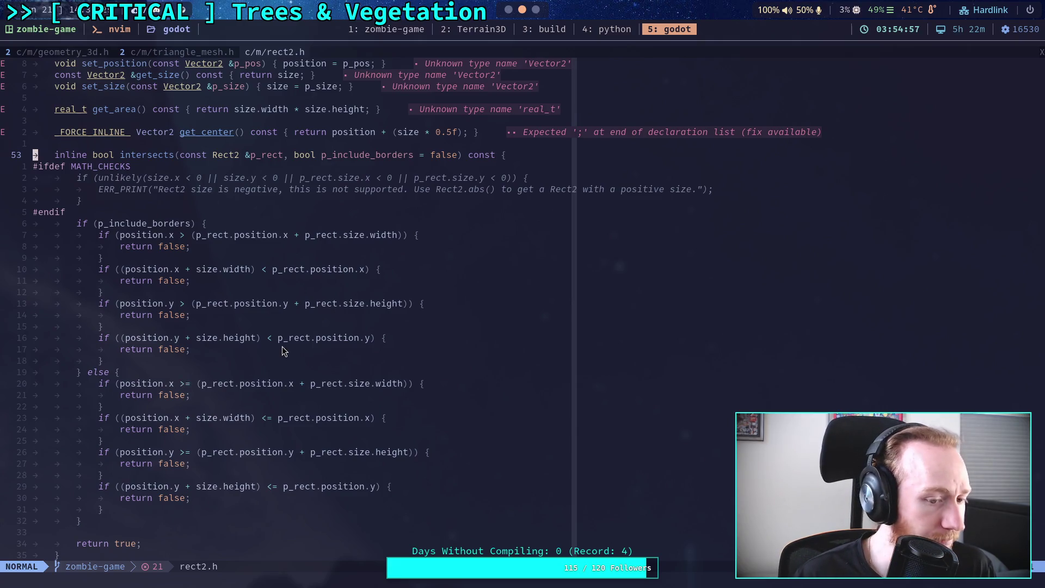
key("alt+Tab")
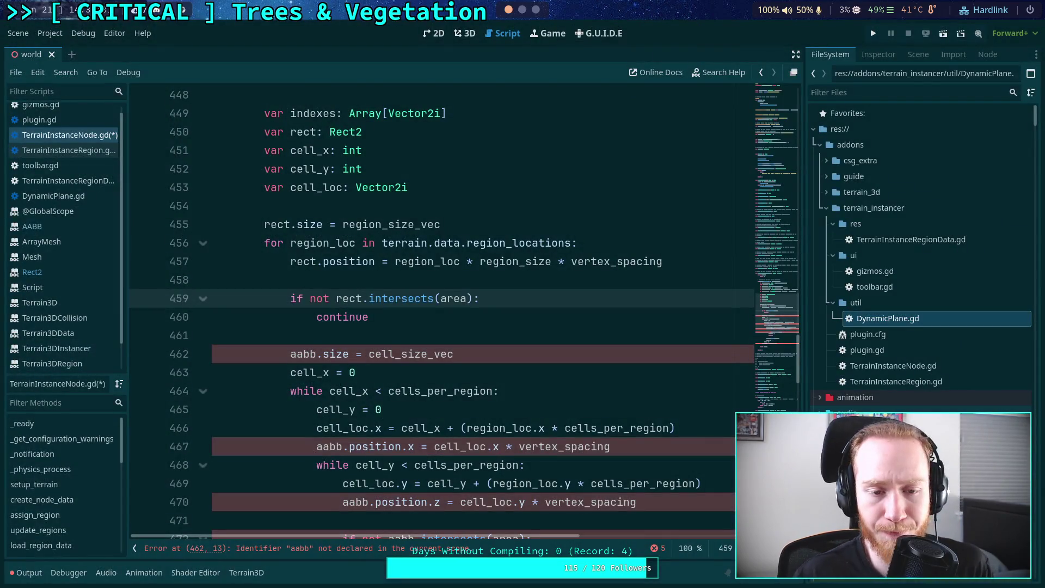
Replace aabb with rect on line 462 of get_instance_indexes
scroll(317, 296, "up", 2)
scroll(450, 294, "up", 3)
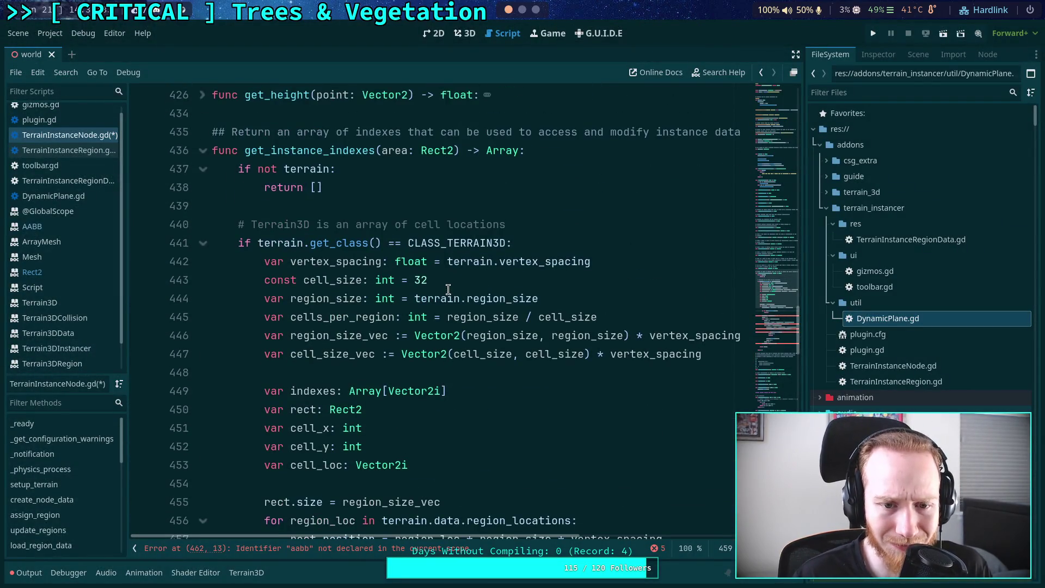
scroll(520, 337, "down", 5)
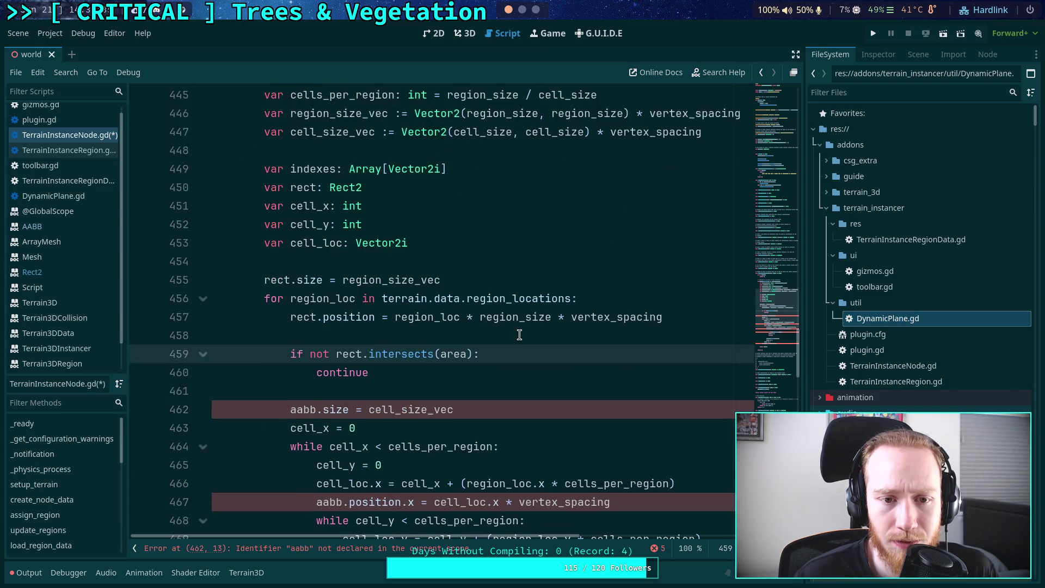
scroll(520, 334, "up", 2)
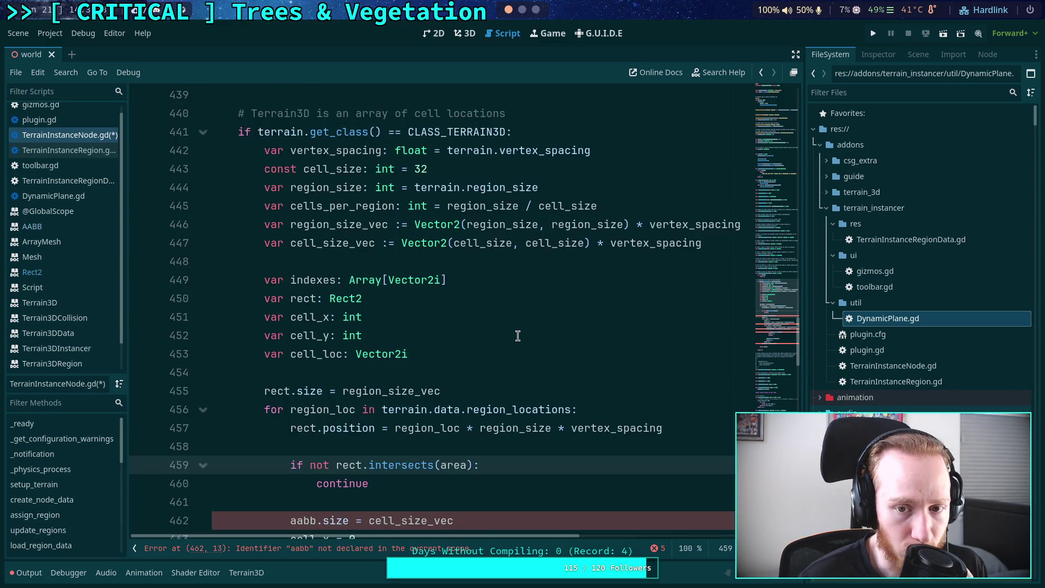
mouse_move(438, 243)
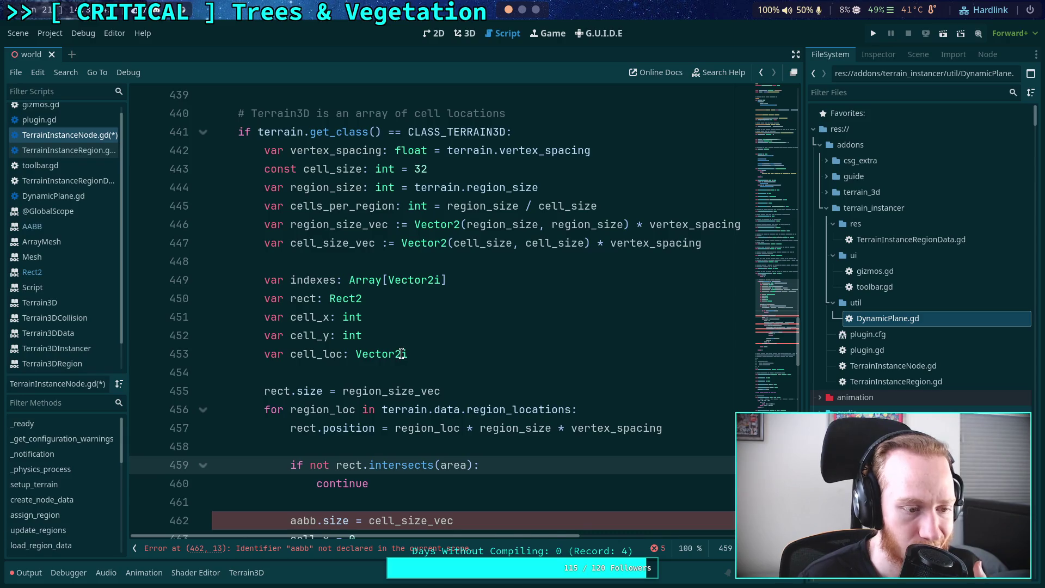
scroll(402, 354, "down", 4)
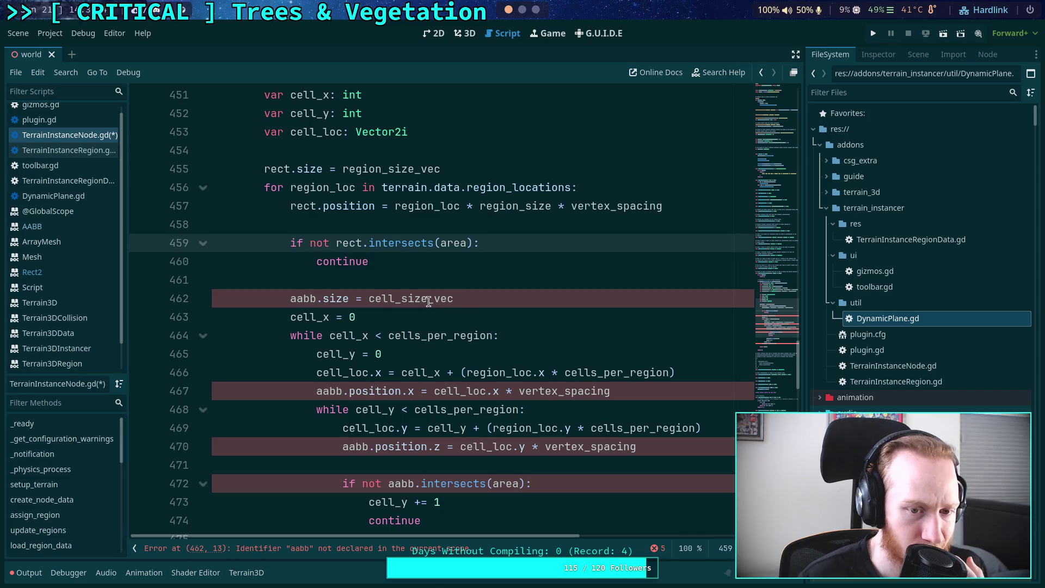
left_click(302, 298)
double_click(302, 298)
type("rect")
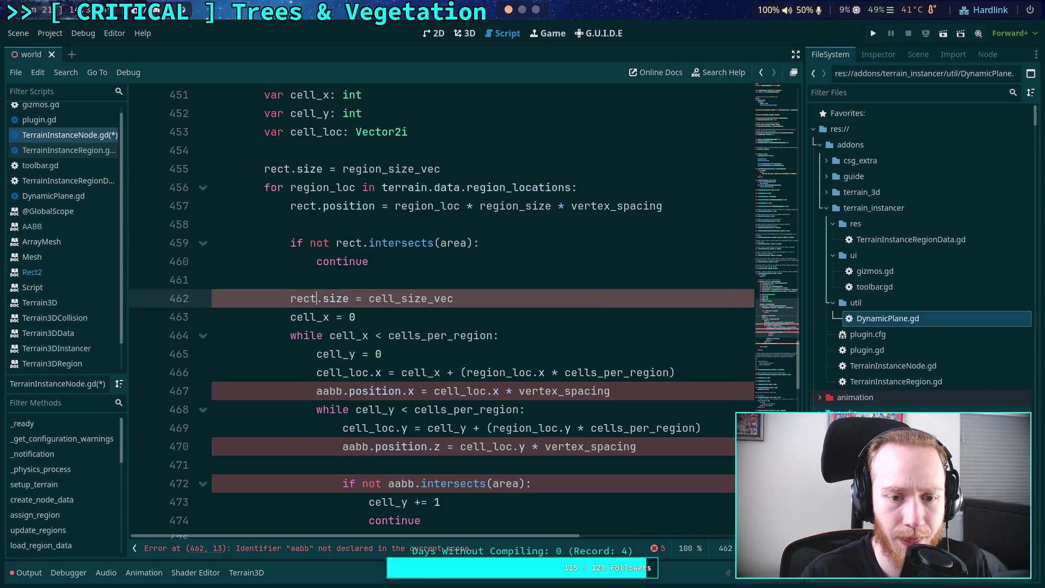
left_click(324, 273)
Replace aabb with rect on lines 467 and 470, changing position.z to position.y
scroll(362, 342, "down", 1)
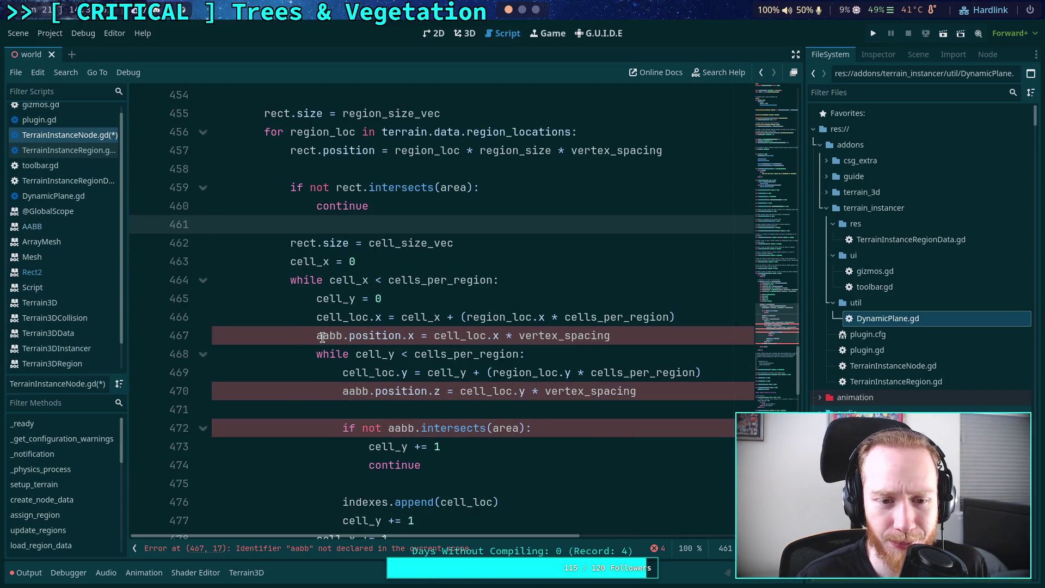
double_click(325, 337)
type("rect")
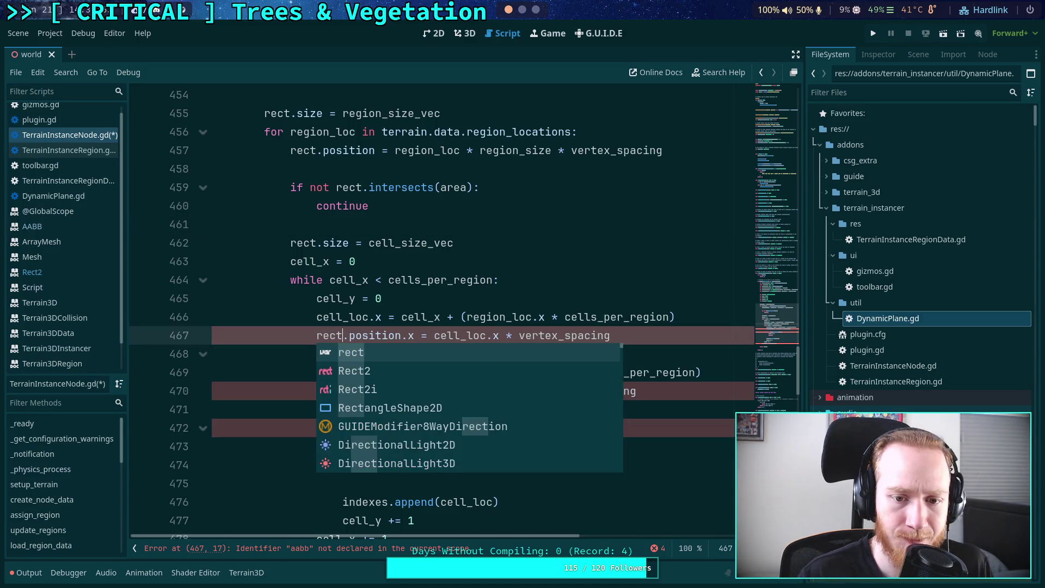
left_click(480, 304)
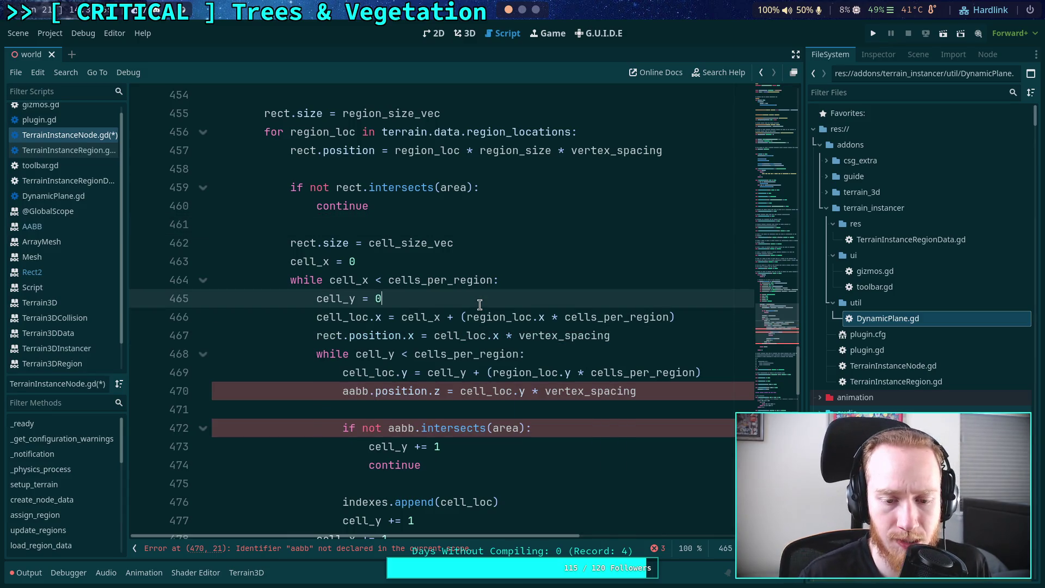
double_click(352, 391)
type("rect")
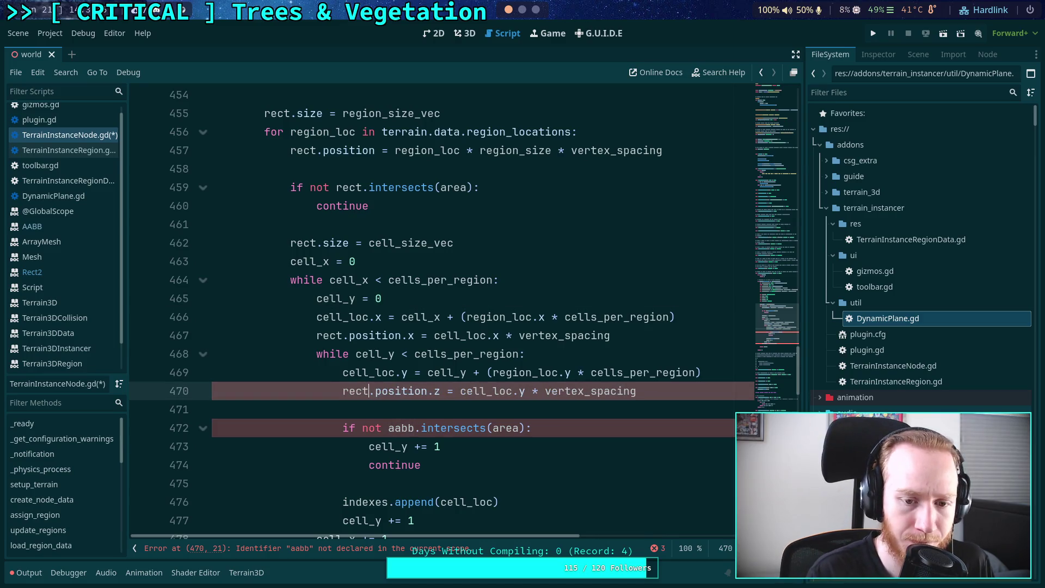
double_click(435, 391)
type("y")
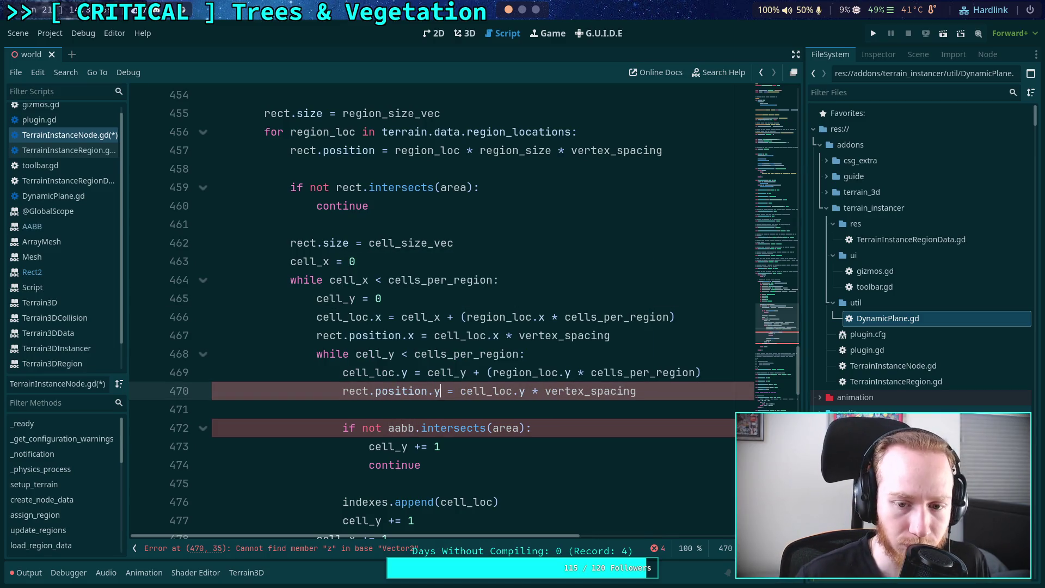
Replace aabb with rect on lines 472 and 479, then save the script
scroll(367, 394, "down", 2)
double_click(400, 317)
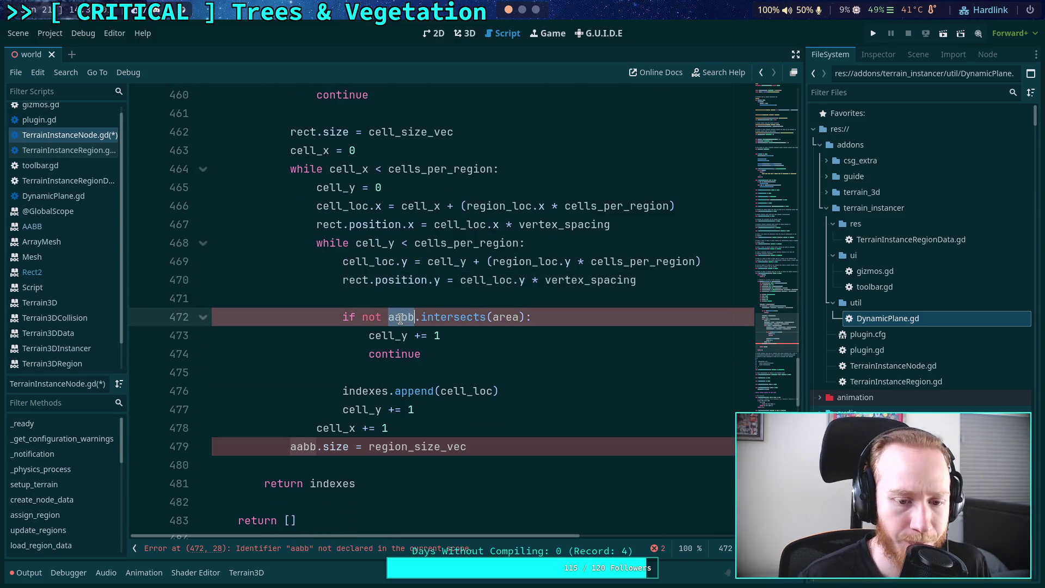
type("rect")
left_click(443, 294)
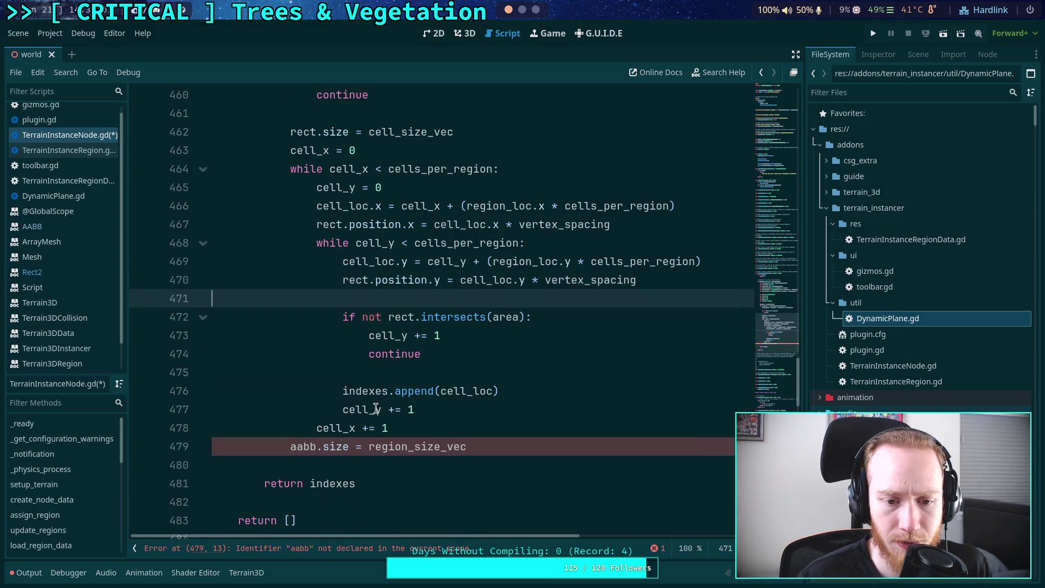
double_click(304, 447)
type("rect")
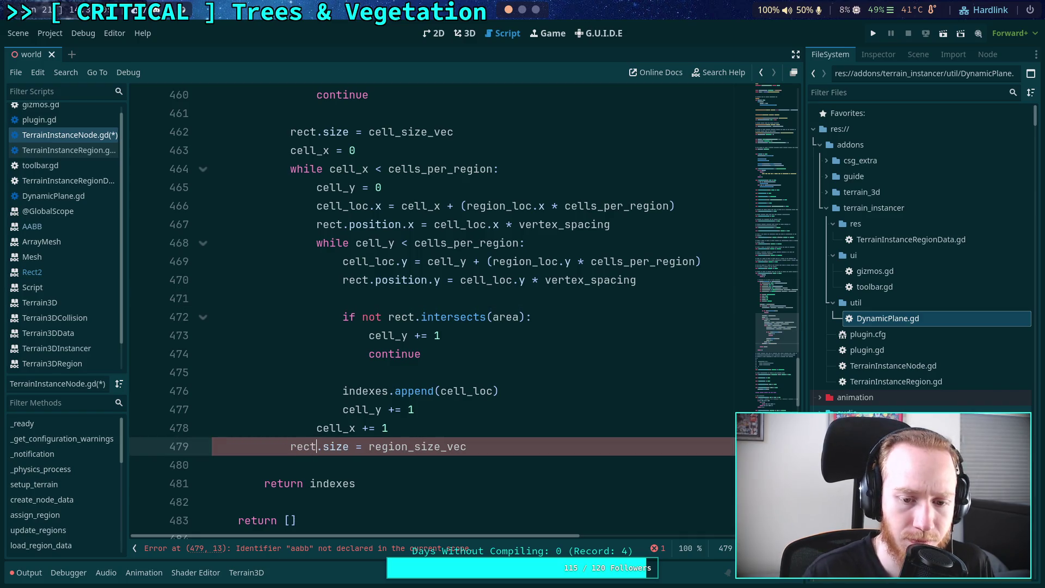
left_click(531, 444)
scroll(523, 444, "down", 2)
scroll(532, 436, "up", 4)
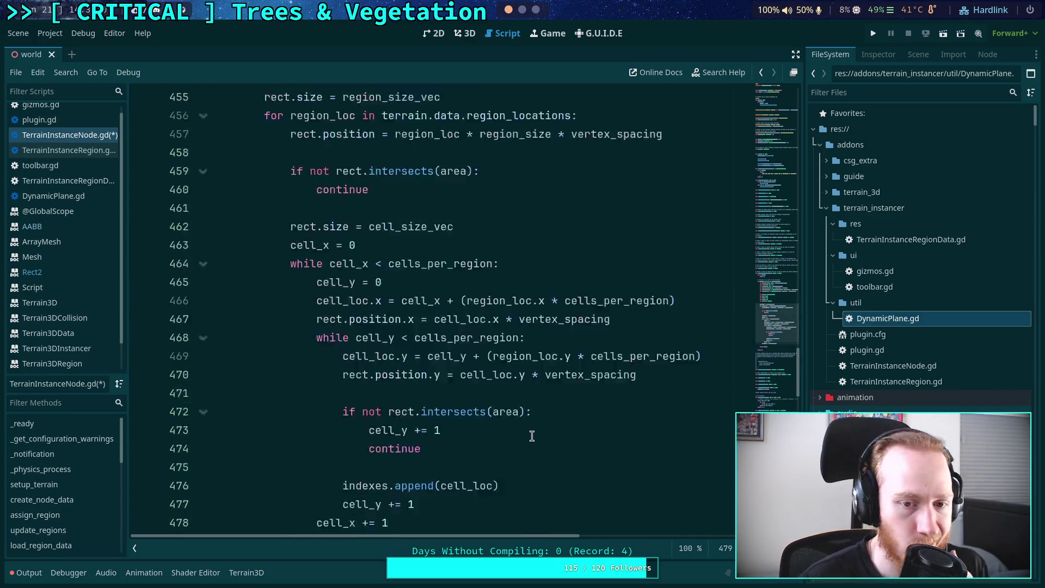
scroll(532, 436, "up", 6)
key("ctrl+s")
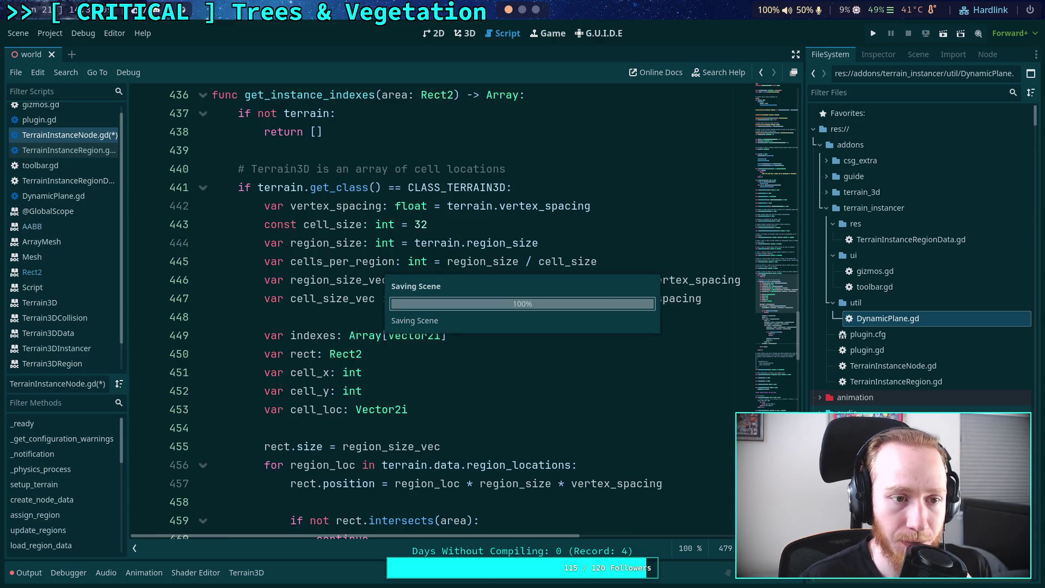
left_click(65, 150)
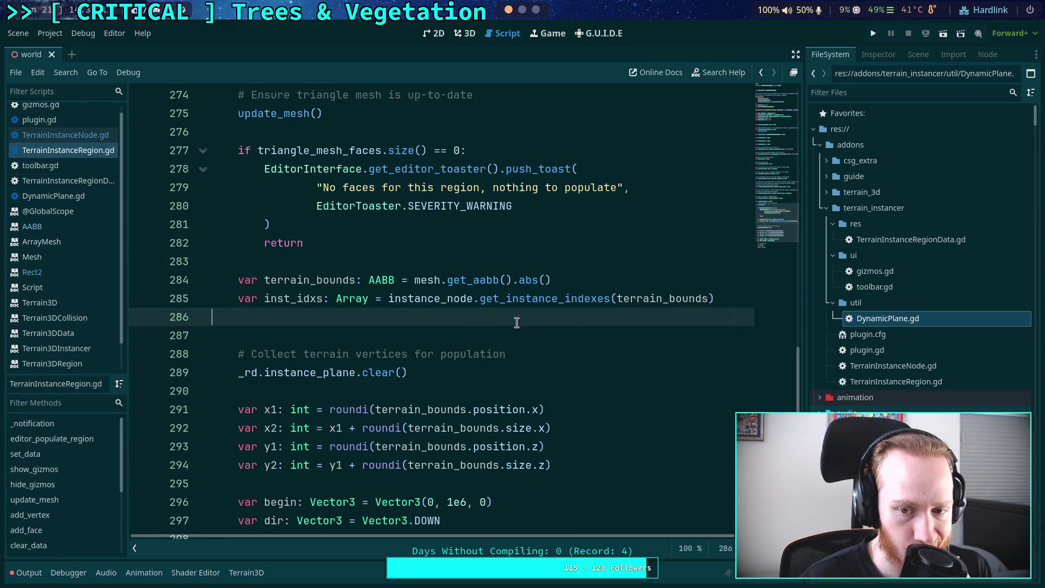
Below terrain_bounds, add a terrain_area: Rect2 = Rect2( declaration with an empty Vector2() on its own line
scroll(574, 322, "up", 1)
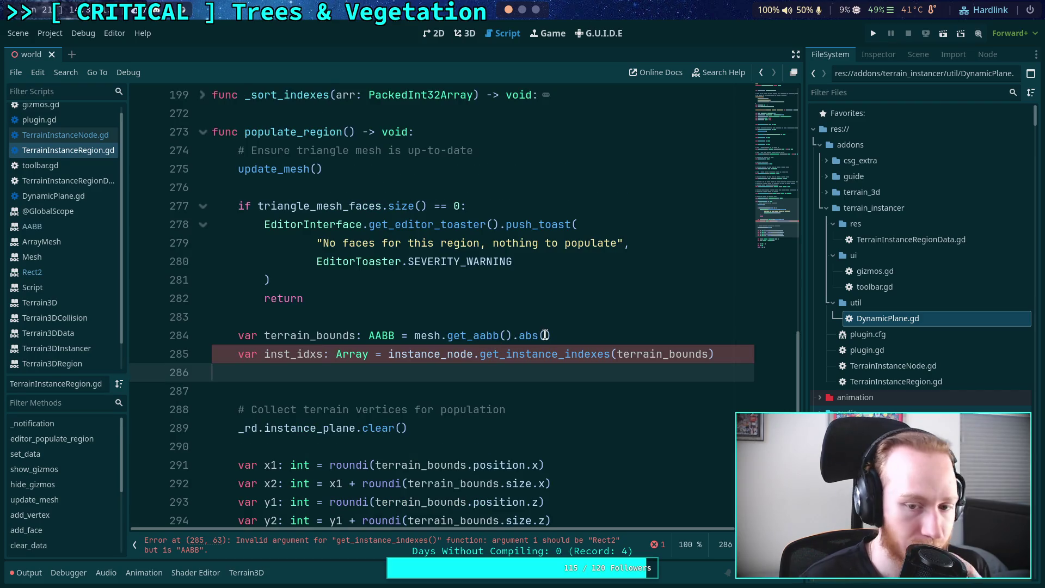
left_click(616, 332)
key("Return")
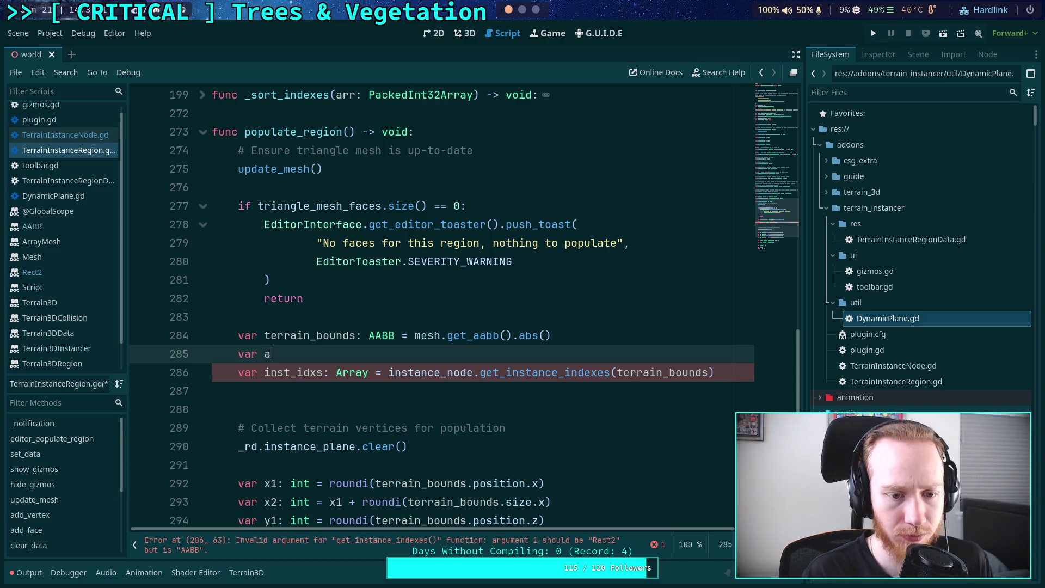
type("terrain_ar")
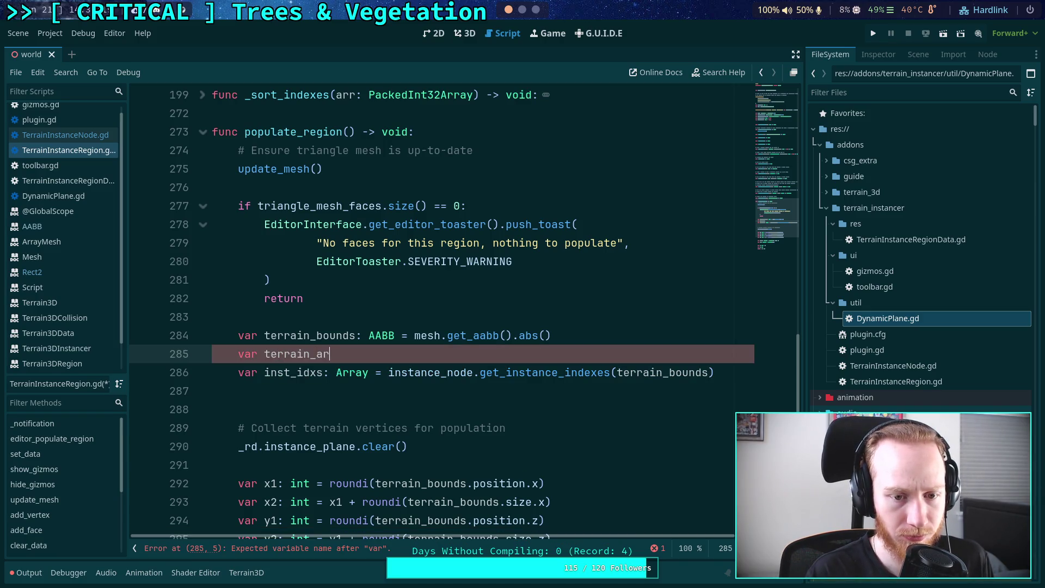
type("ea: Rect2 = Rec")
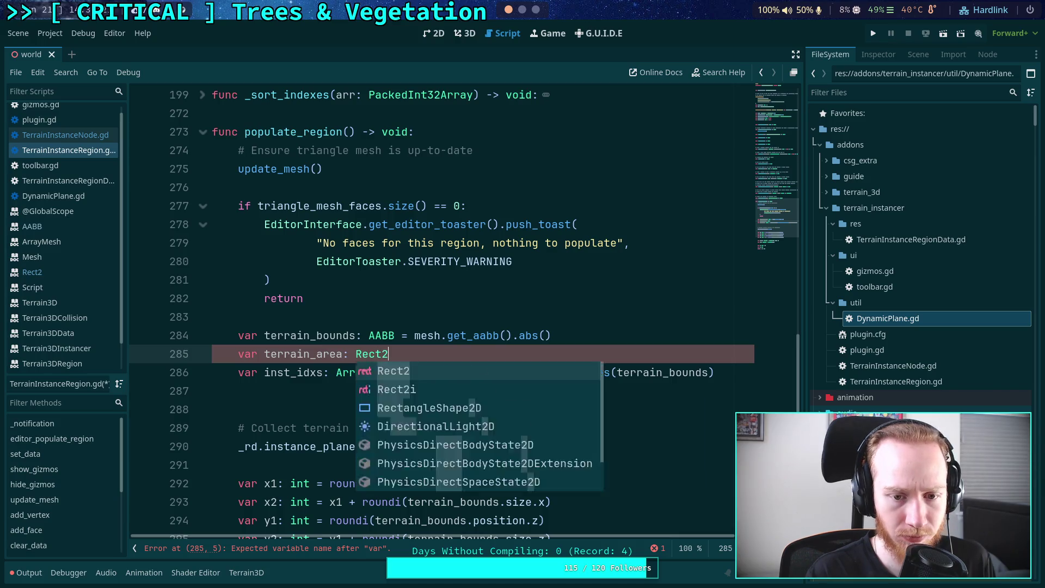
key("Return")
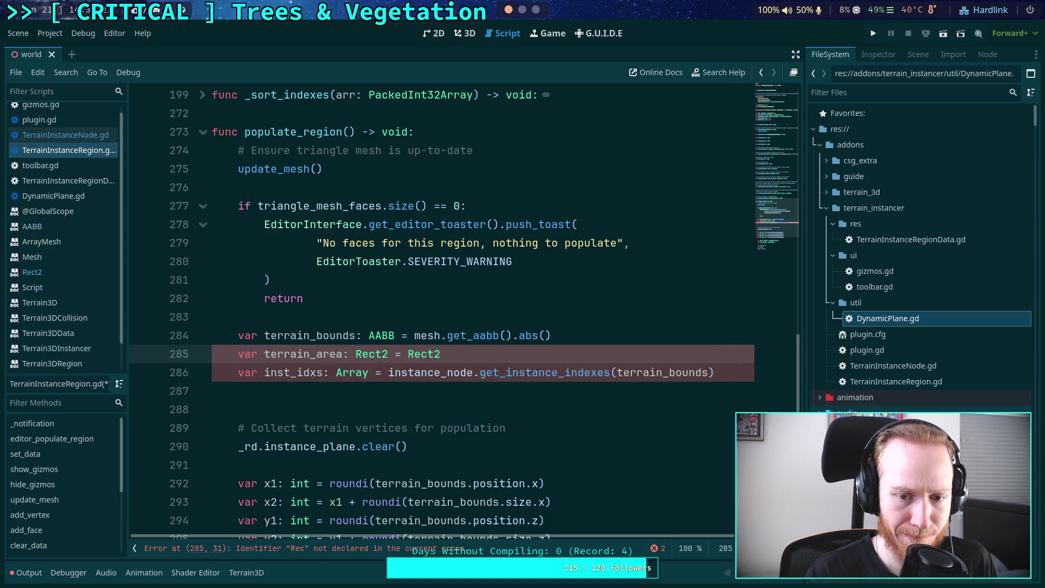
type("(")
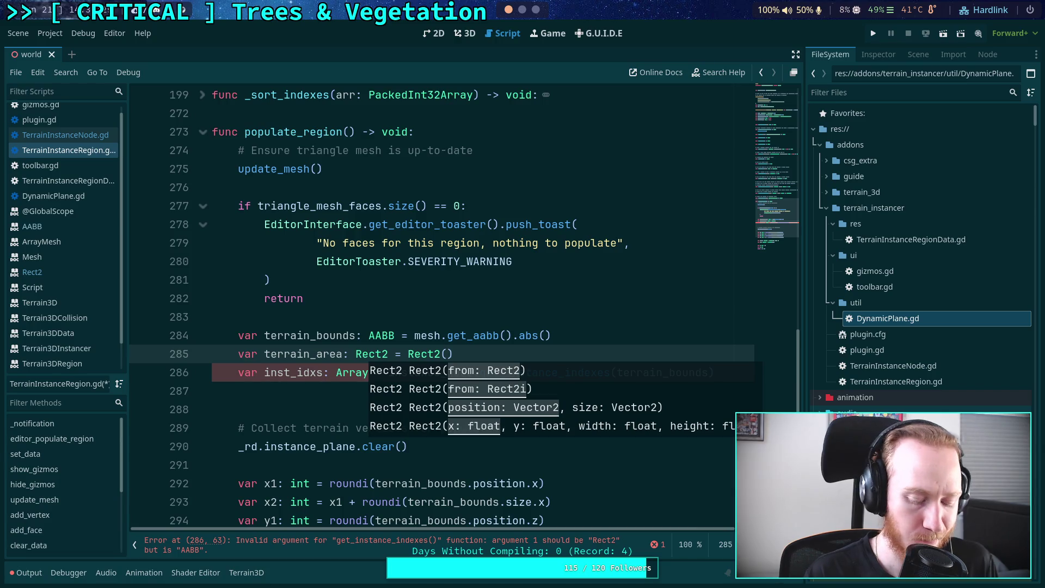
type("ector2(")
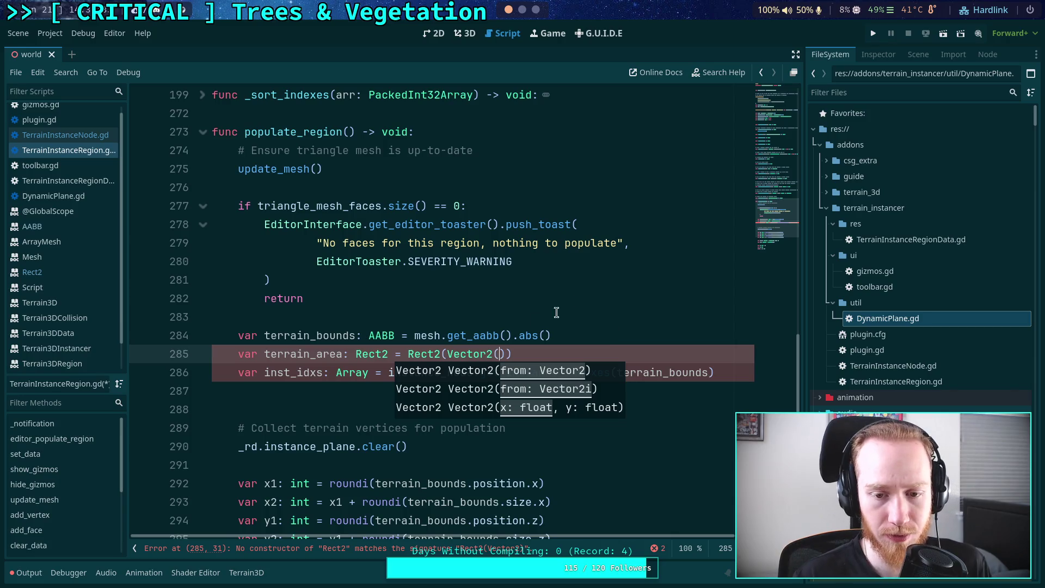
left_click(456, 350)
key("Return")
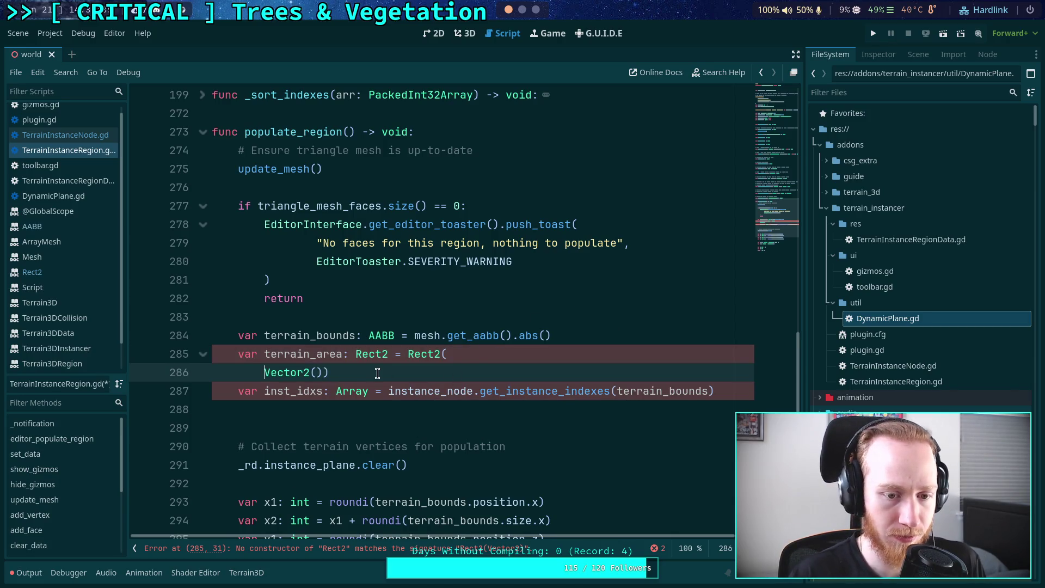
key("Tab")
key("End")
key("Left")
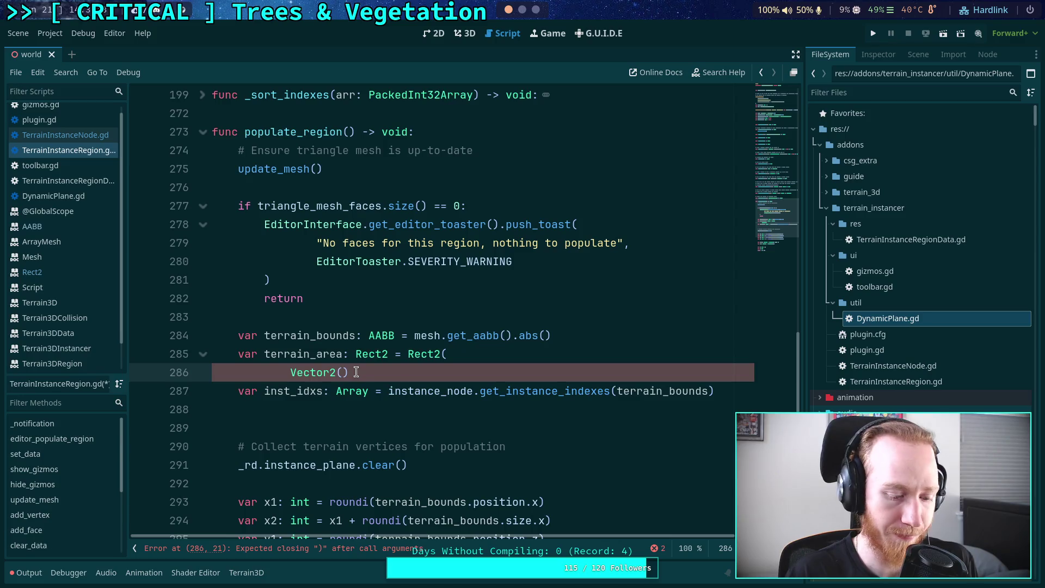
key("Return")
type(")")
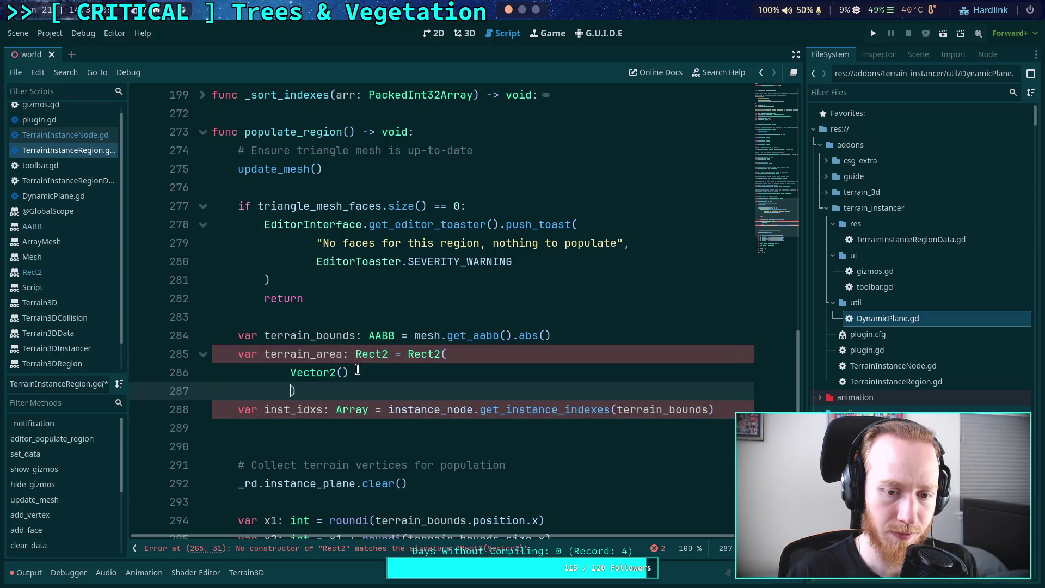
key("BackSpace")
type(")")
Fill that Vector2 with terrain_bounds.x, terrain_bounds.z
left_click(344, 372)
type("terr")
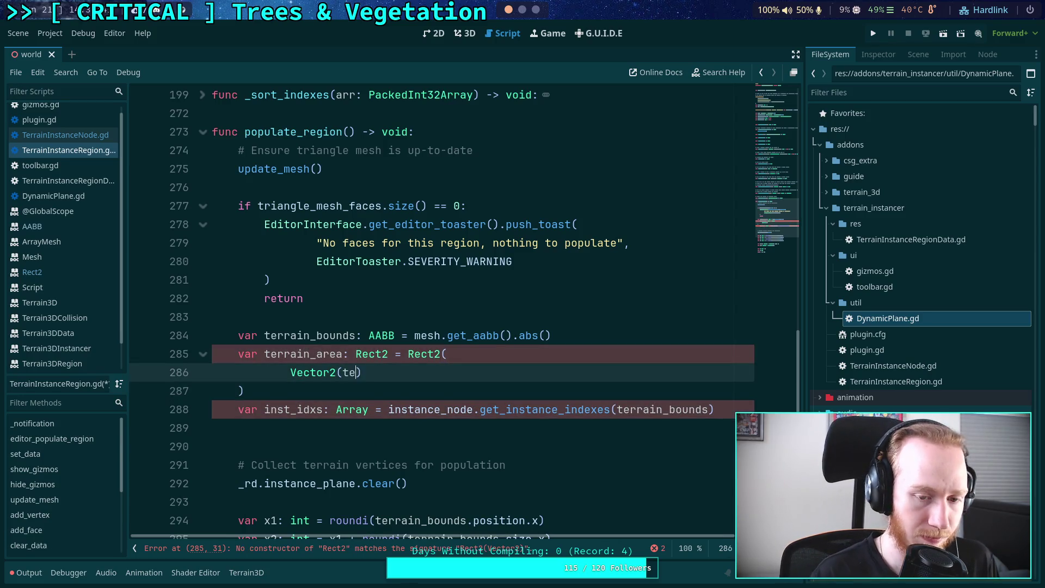
key("Down")
key("Return")
type(".")
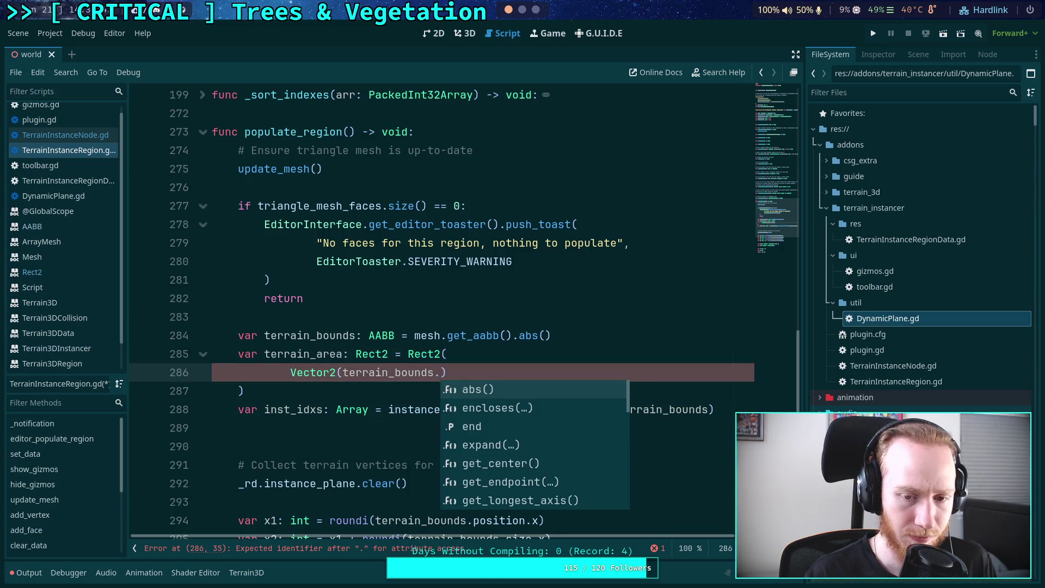
type("x")
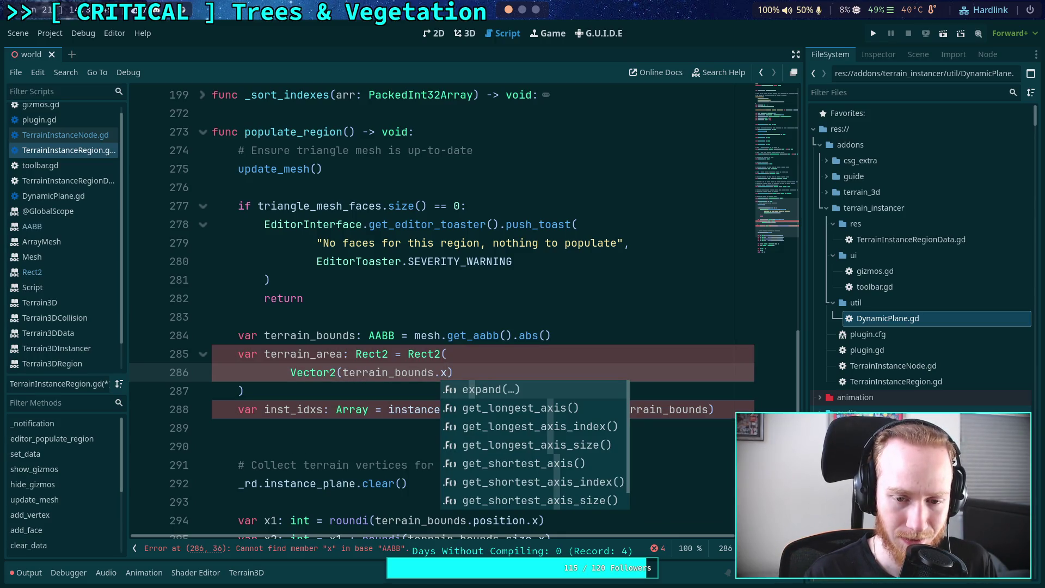
type(", terr")
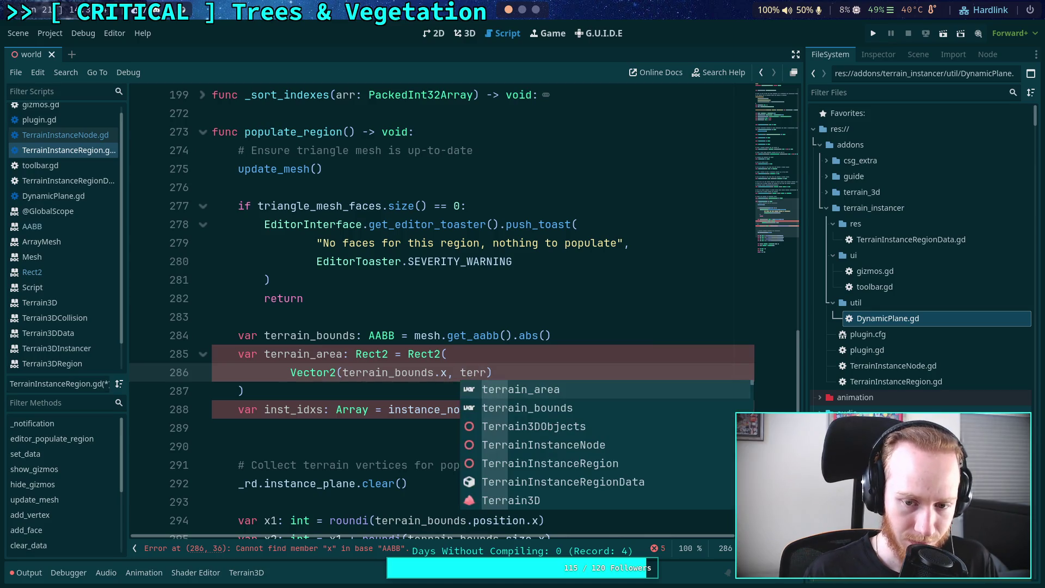
key("Down")
key("Return")
type(".z")
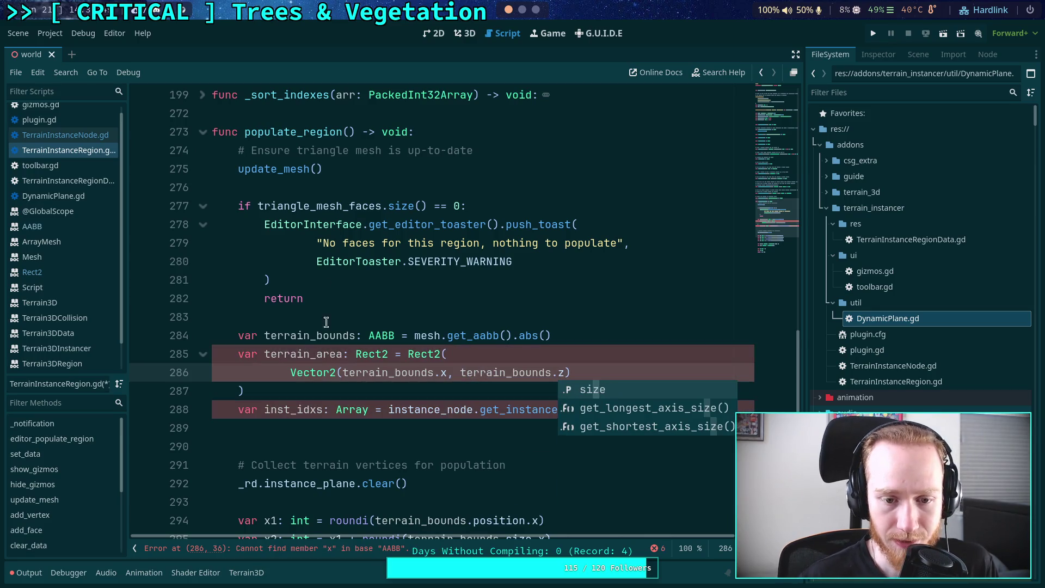
Change the components to terrain_bounds.position.x and .position.z, and start a Vector2(terrain_bounds size line
left_click(437, 375)
type(".")
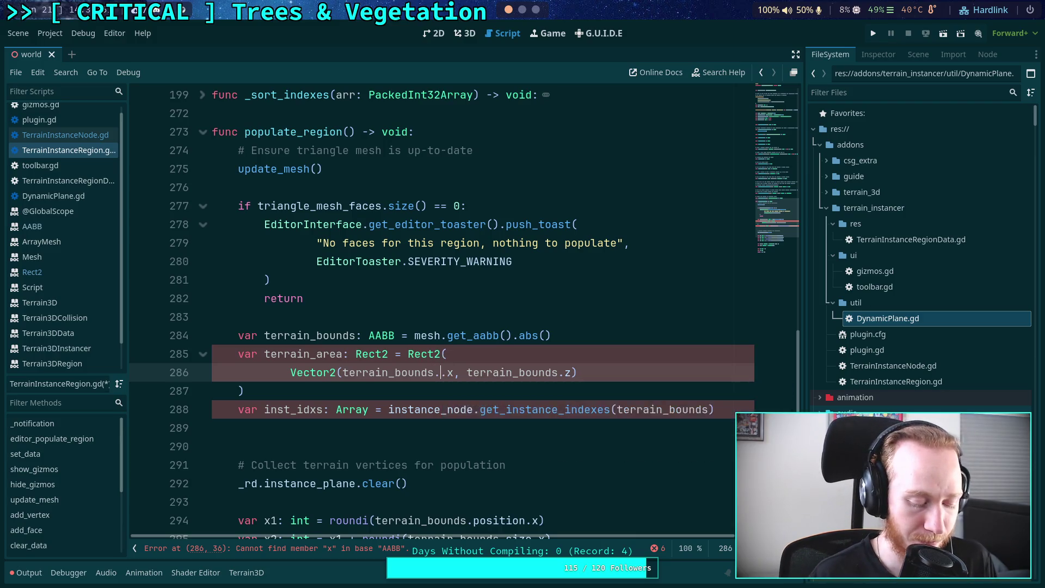
type("position.")
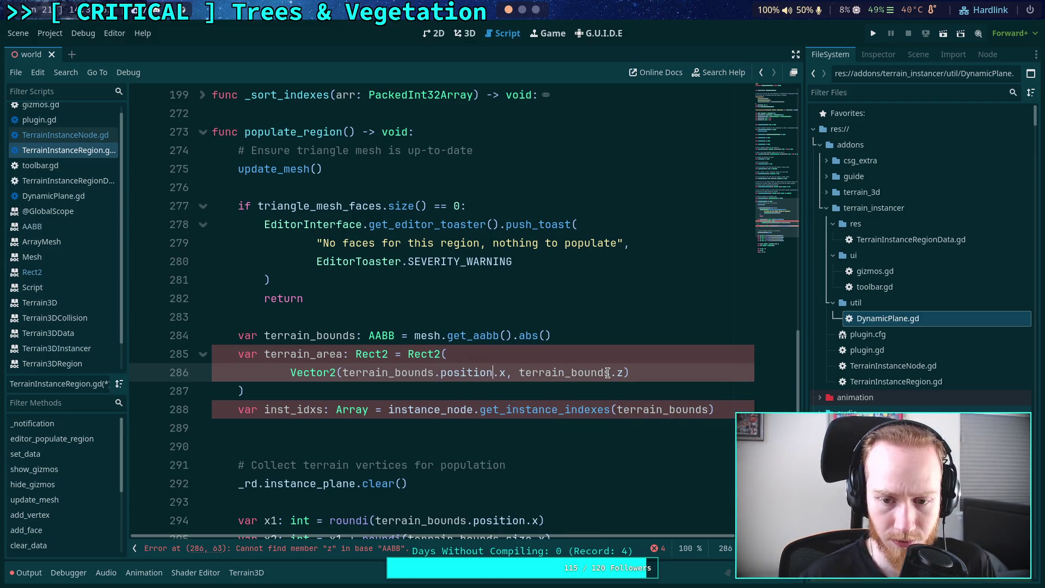
left_click(618, 372)
type("positi.")
key("Return")
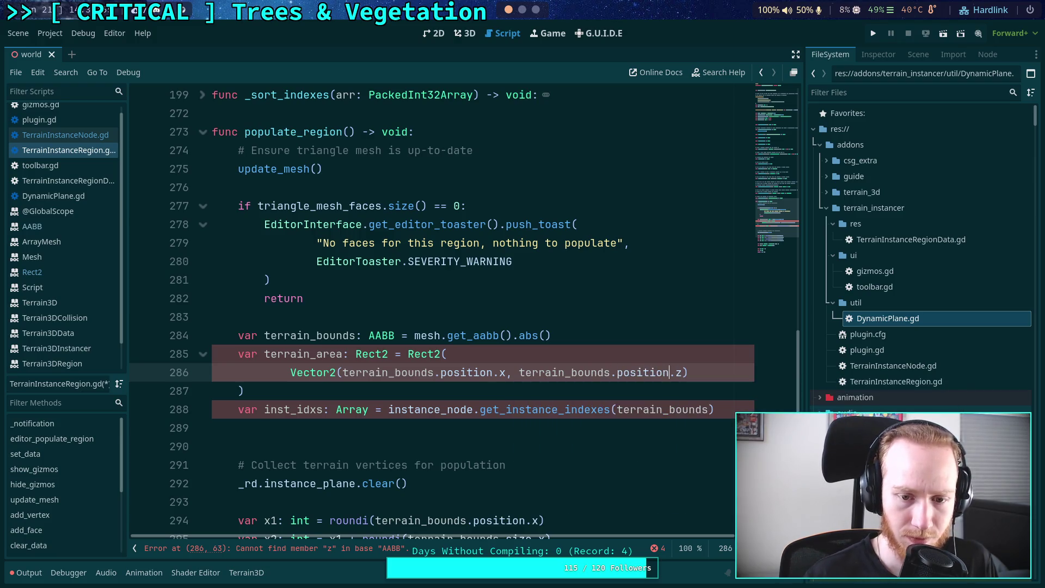
left_click(704, 374)
type(",")
key("Return")
type("V")
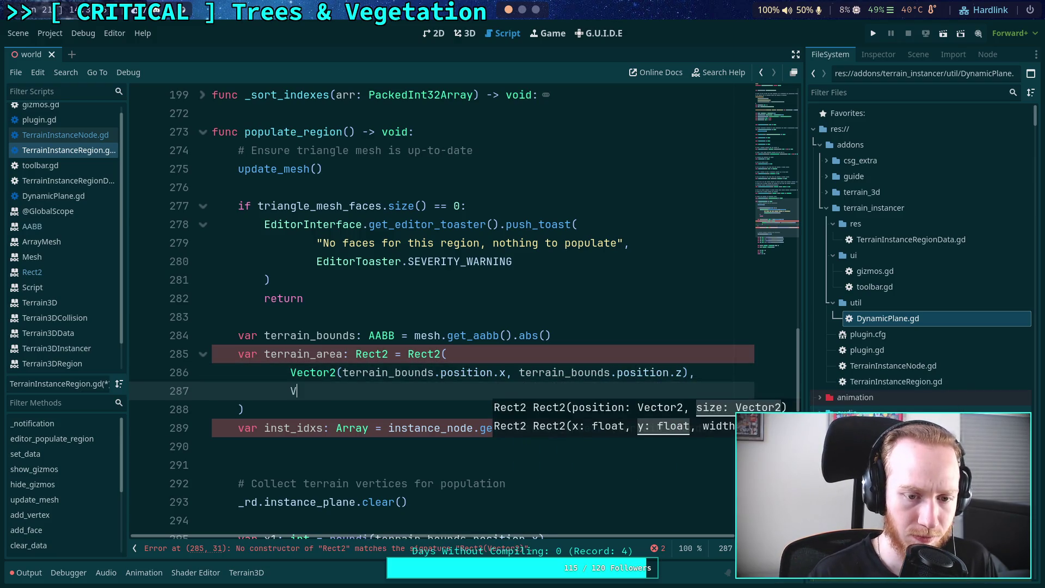
type("ector2(terra")
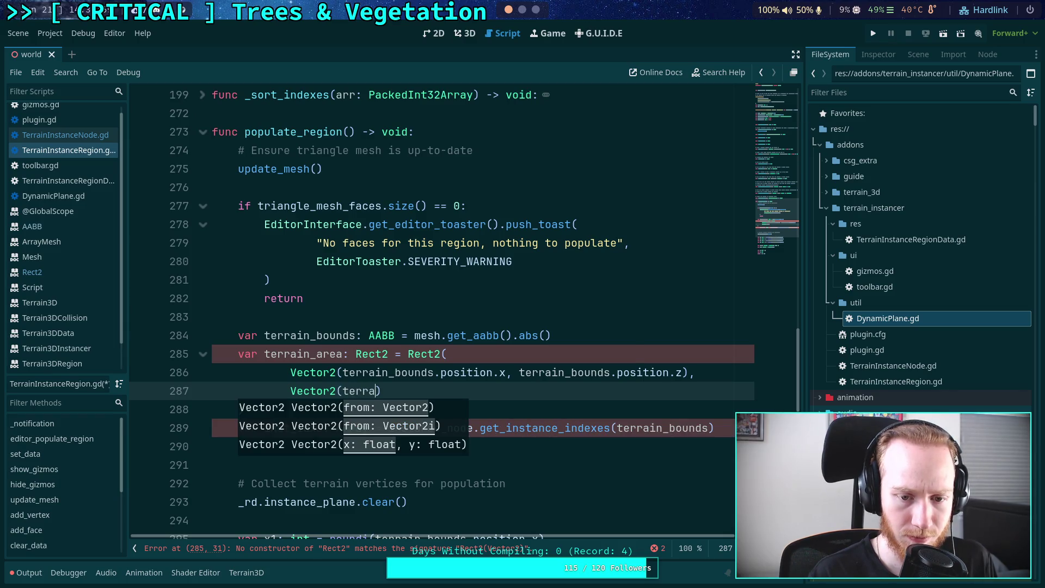
key("Down")
key("Return")
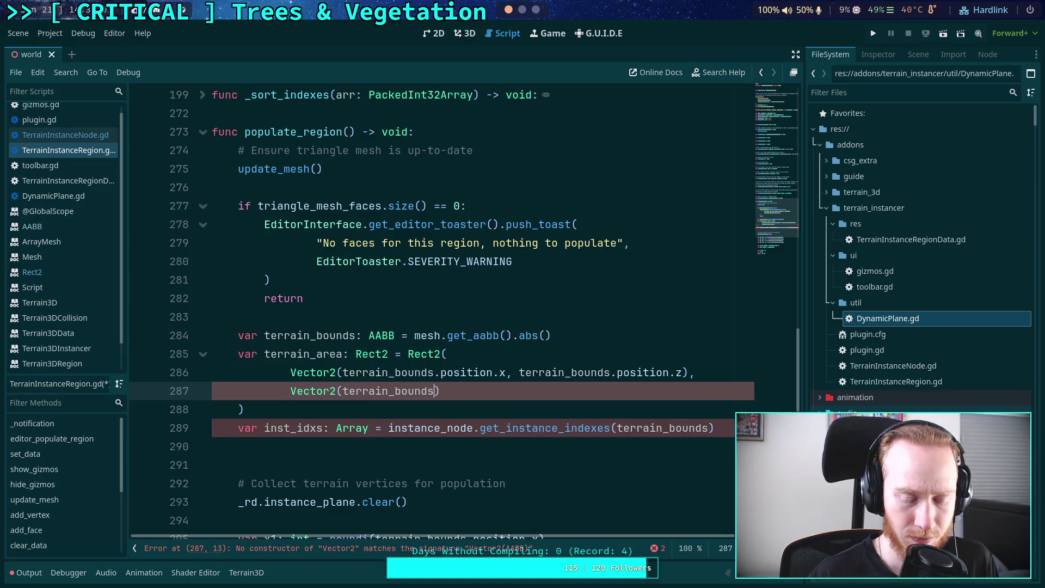
Check the Rect2 class documentation, then return to TerrainInstanceRegion.gd
right_click(434, 360)
left_click(458, 503)
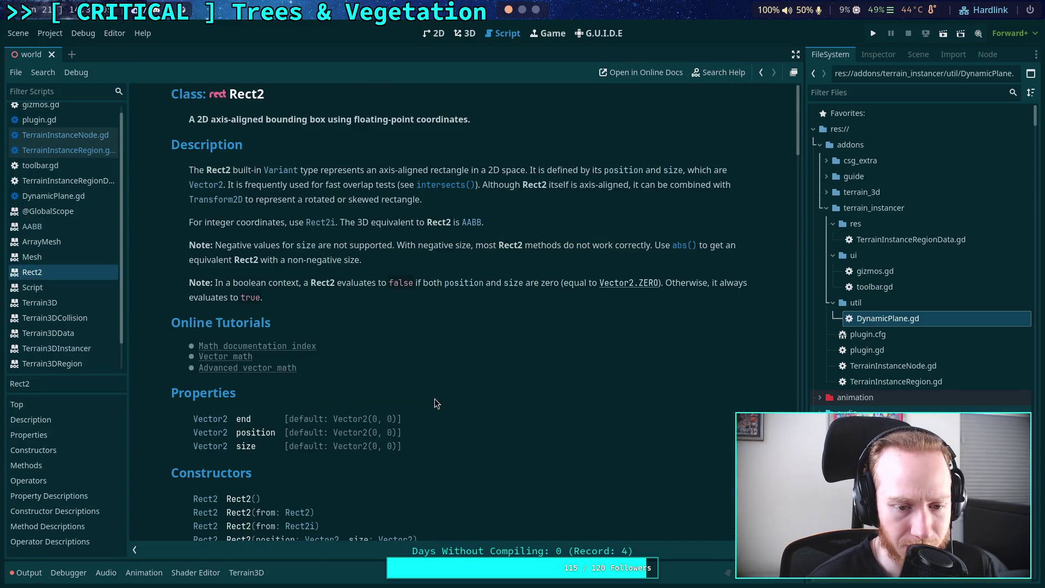
scroll(434, 403, "down", 3)
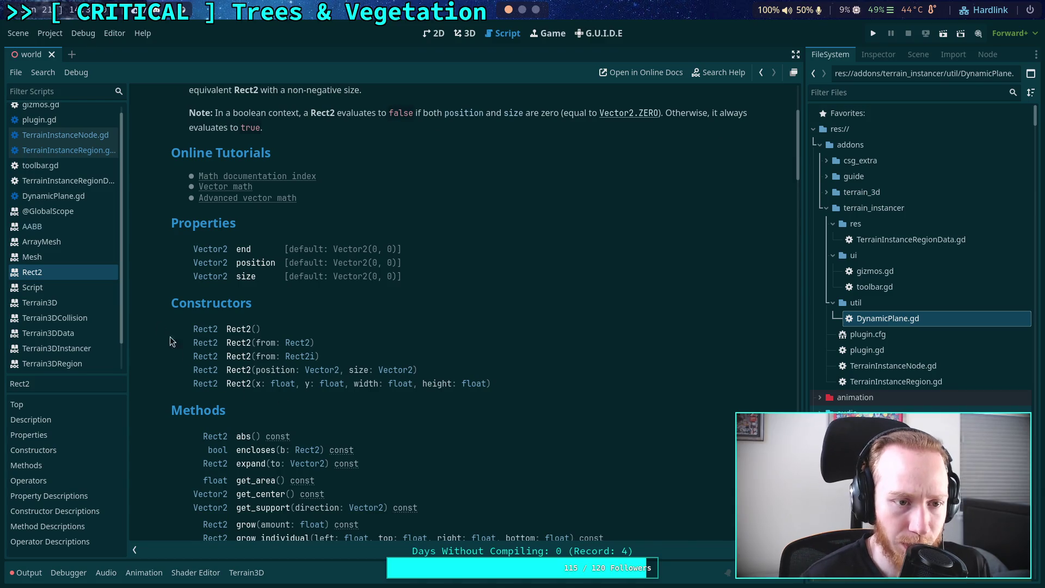
left_click(81, 151)
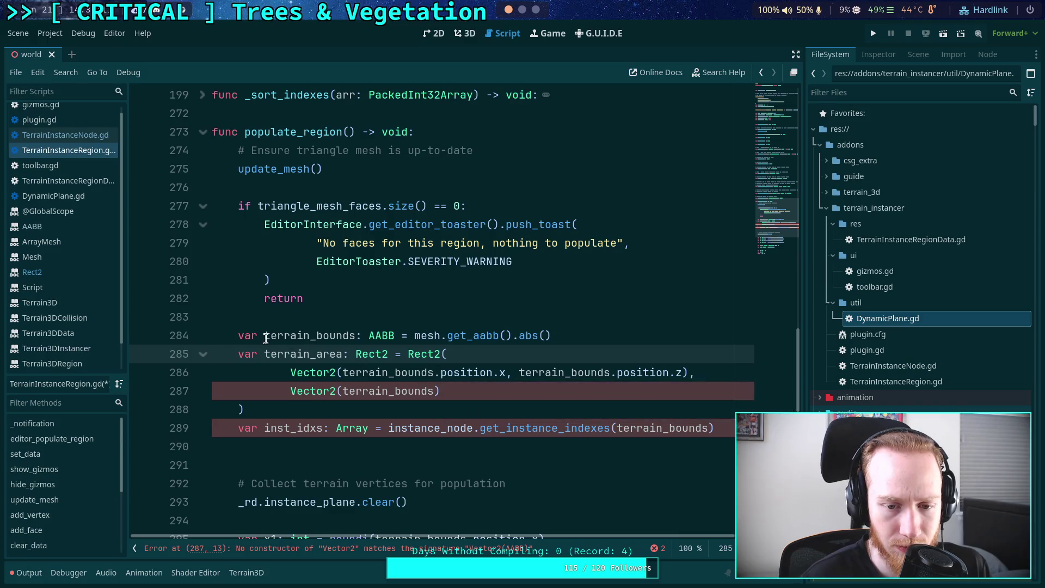
Unwrap line 286 so Rect2 takes terrain_bounds.position.x and terrain_bounds.position.z directly
left_click(438, 374)
key("ctrl+shift+Left")
key("ctrl+shift+Left")
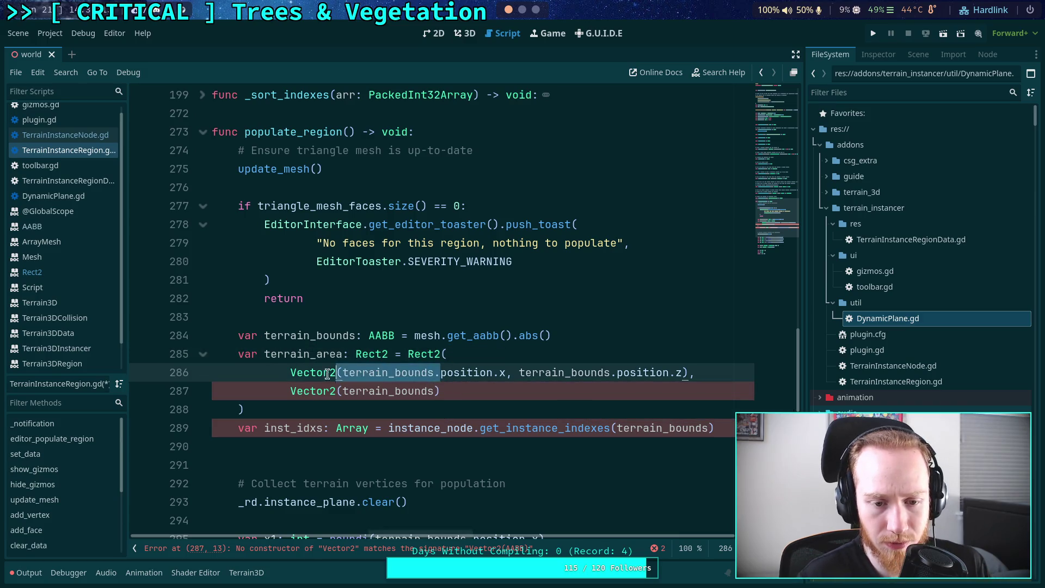
key("BackSpace")
double_click(376, 372)
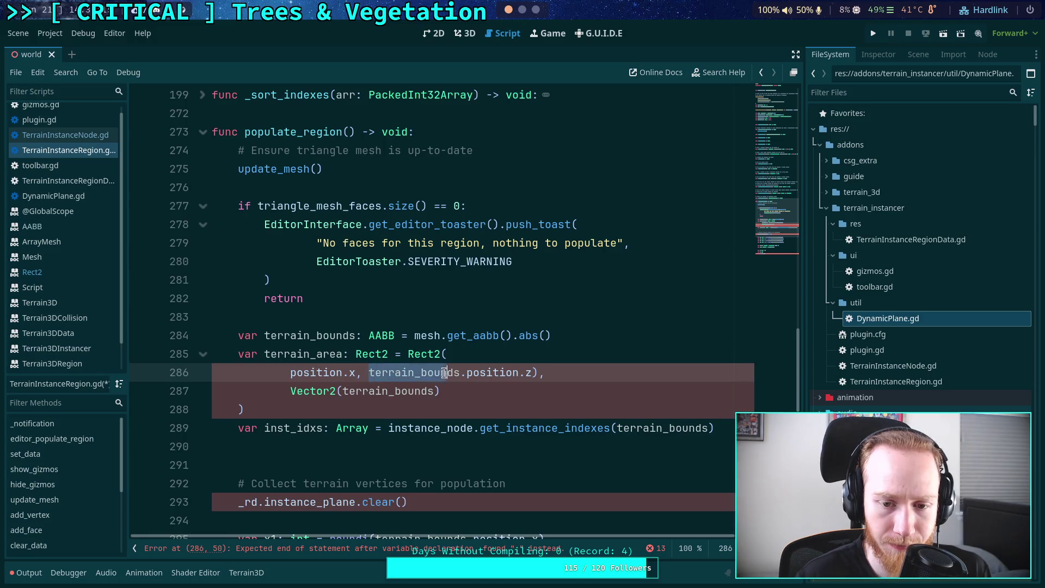
left_click(361, 372)
key("ctrl+z")
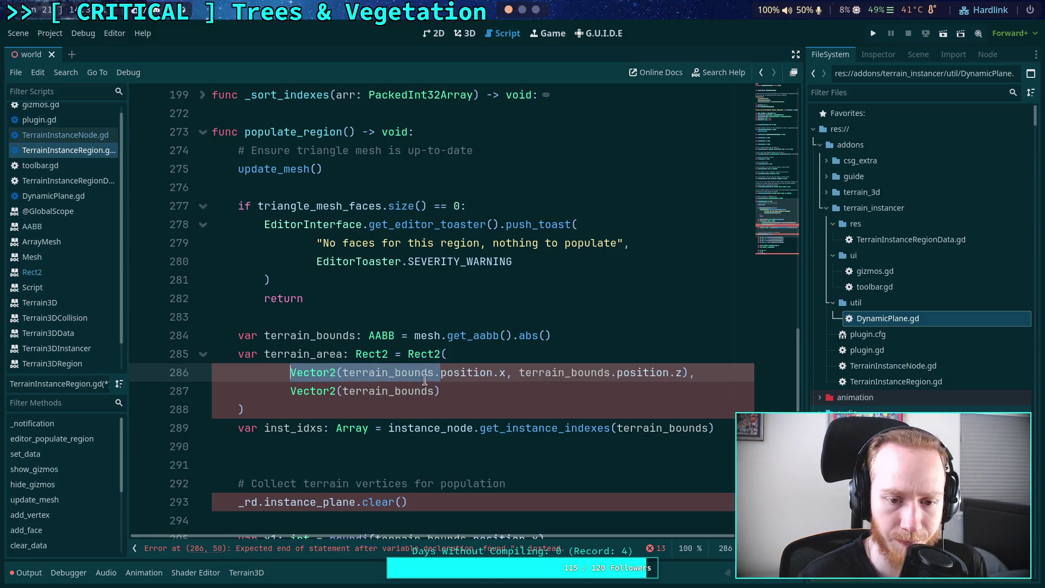
left_click(328, 372)
double_click(329, 372)
key("Delete")
key("Delete")
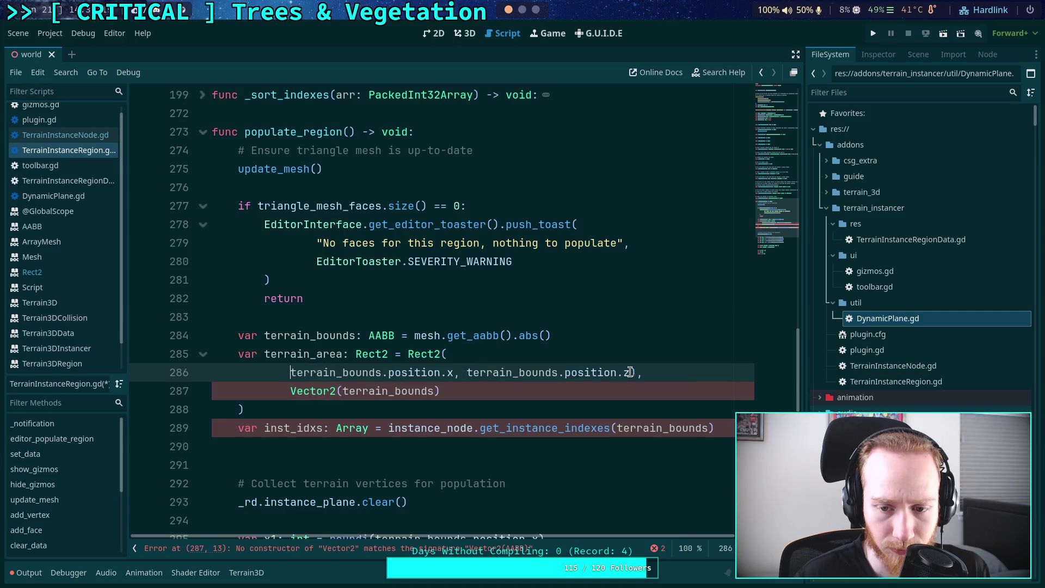
key("End")
key("Left")
key("BackSpace")
Replace line 287 with the size arguments terrain_bounds.size.x, terrain_bounds.size.z
left_click_drag(292, 391, 439, 391)
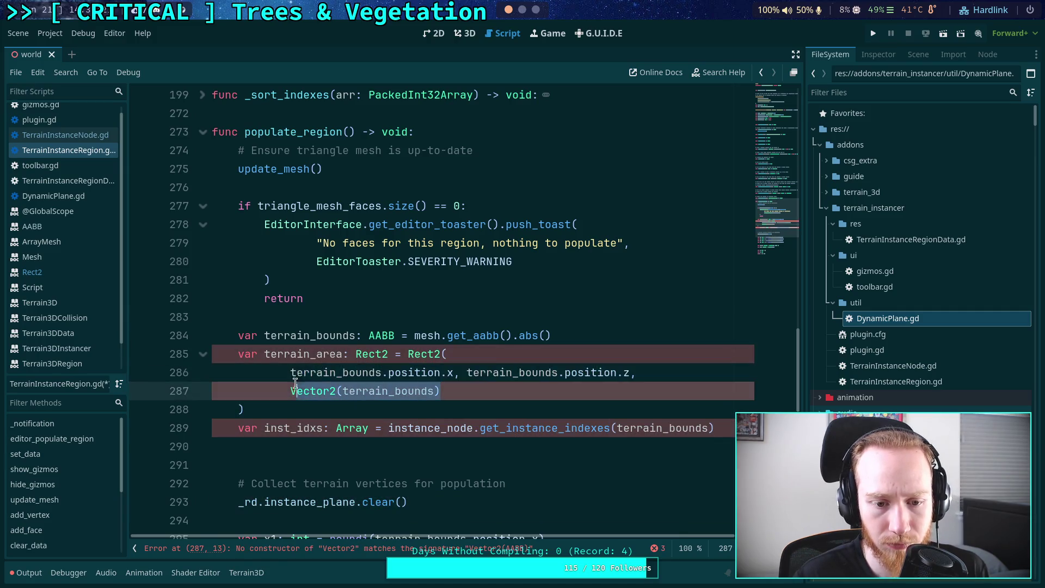
left_click(290, 392)
key("shift+End")
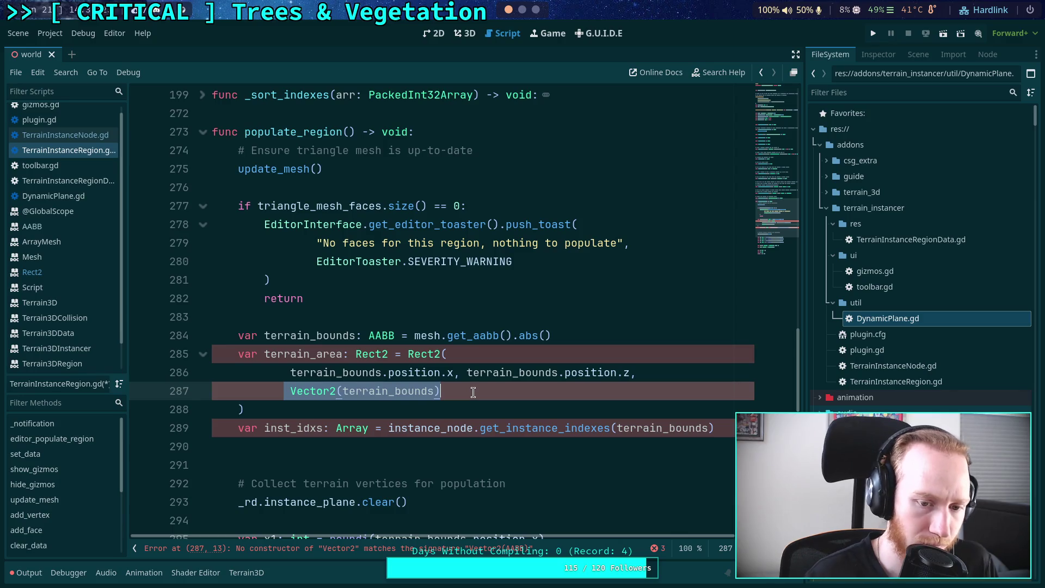
key("BackSpace")
type("tr")
key("BackSpace")
type("err")
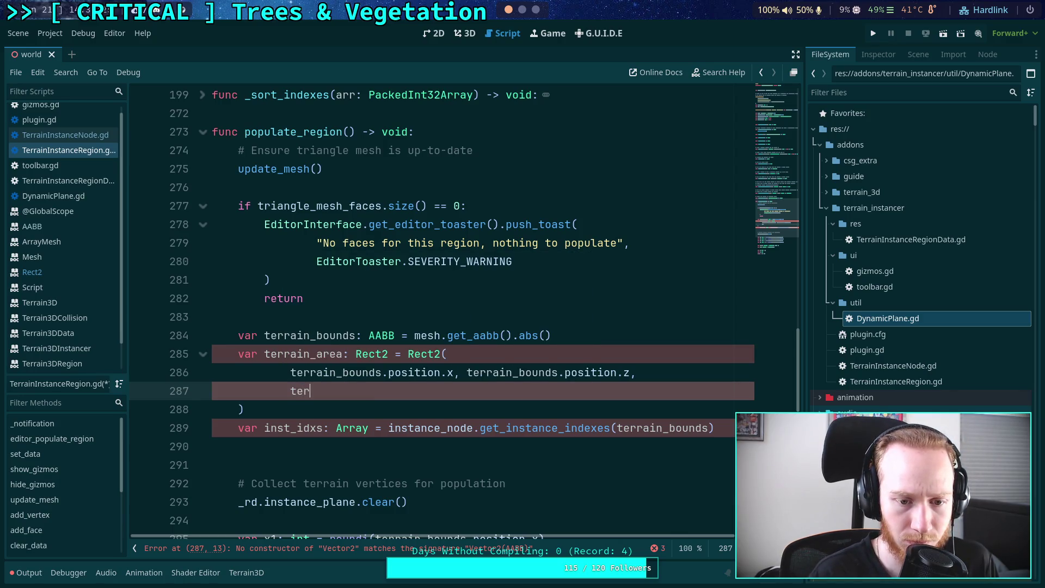
key("Down")
key("Return")
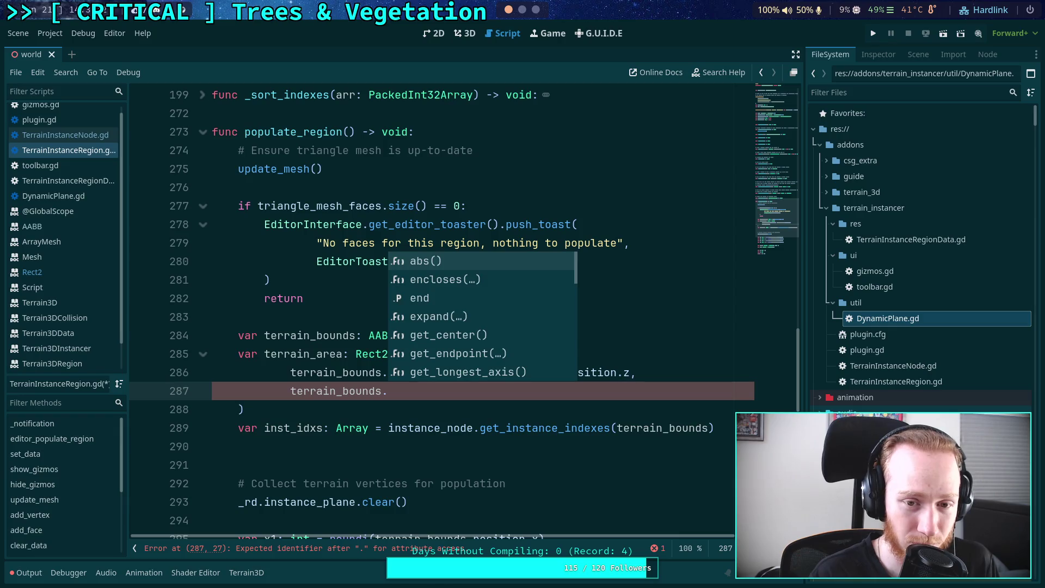
type("si")
key("Return")
type(".x, ter")
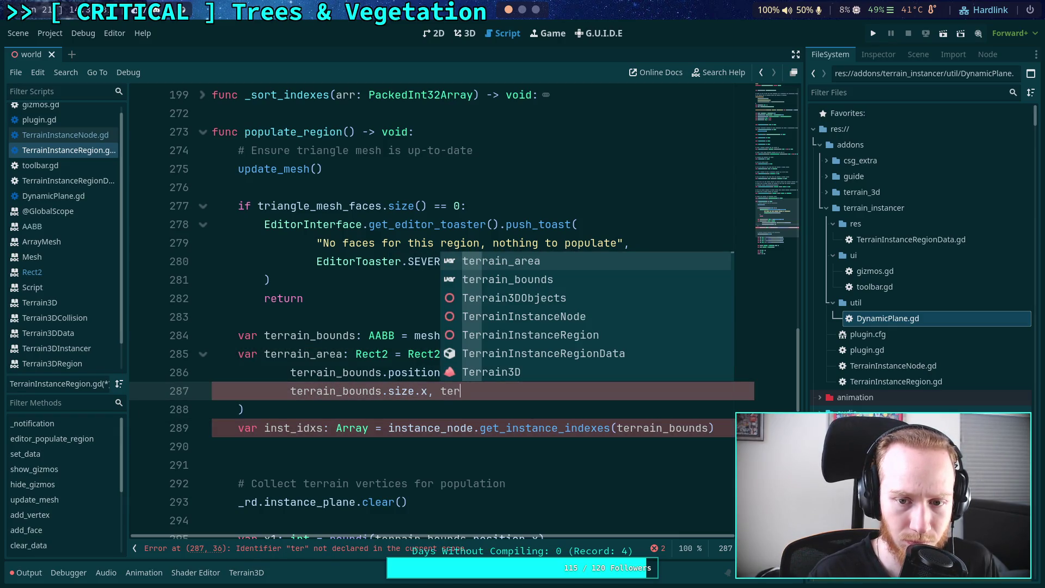
key("Down")
key("Return")
type(".size.z")
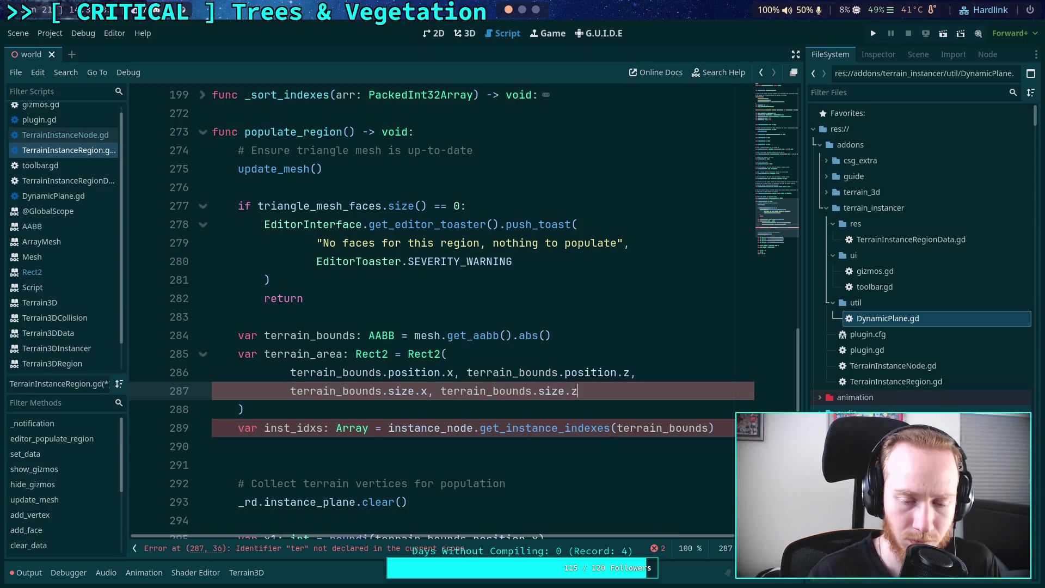
key("Escape")
key("Down")
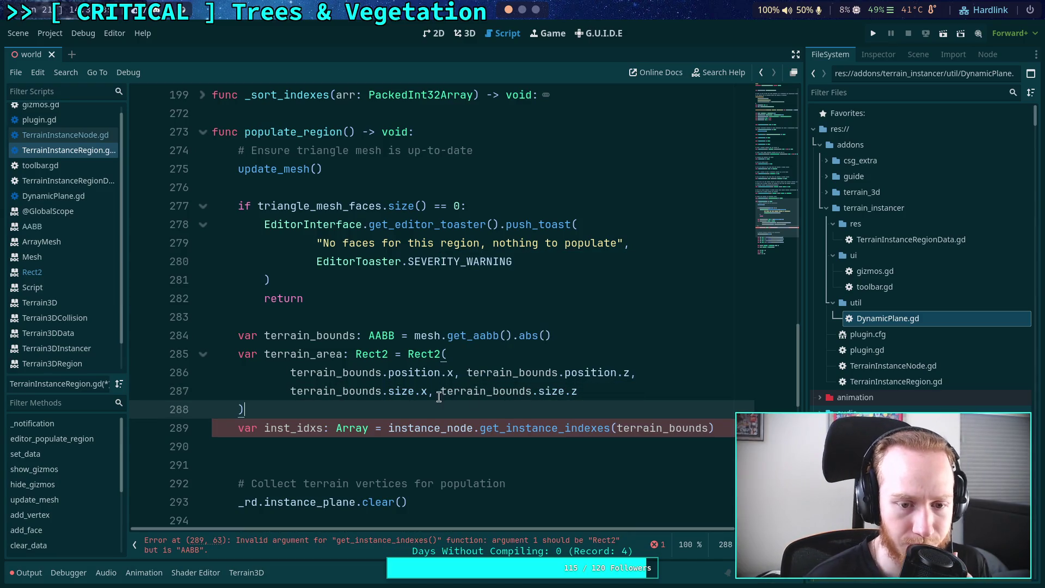
Pass terrain_area instead of terrain_bounds to get_instance_indexes on line 289, then save
left_click_drag(670, 428, 709, 428)
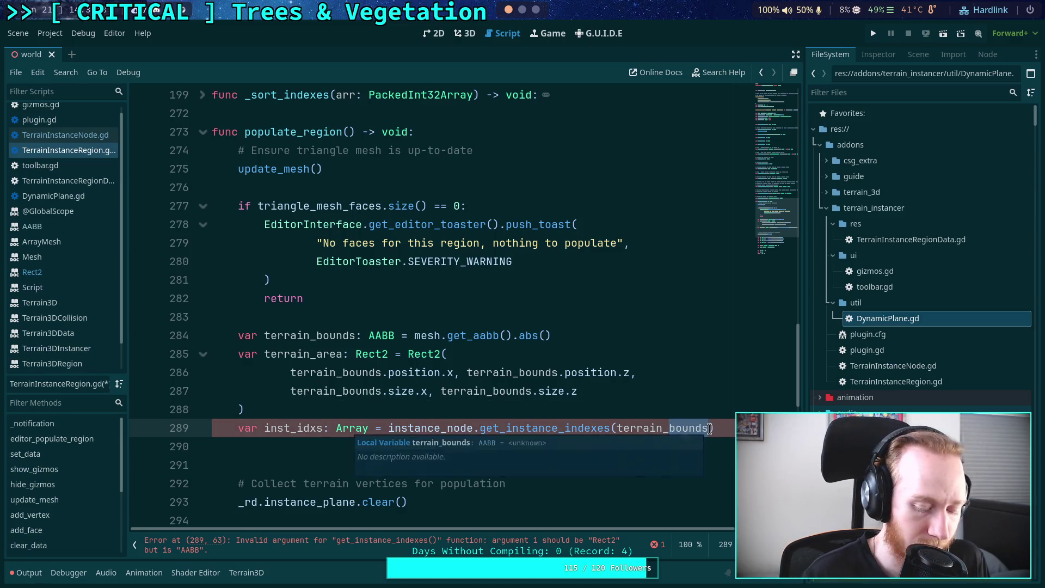
type("area")
key("ctrl+s")
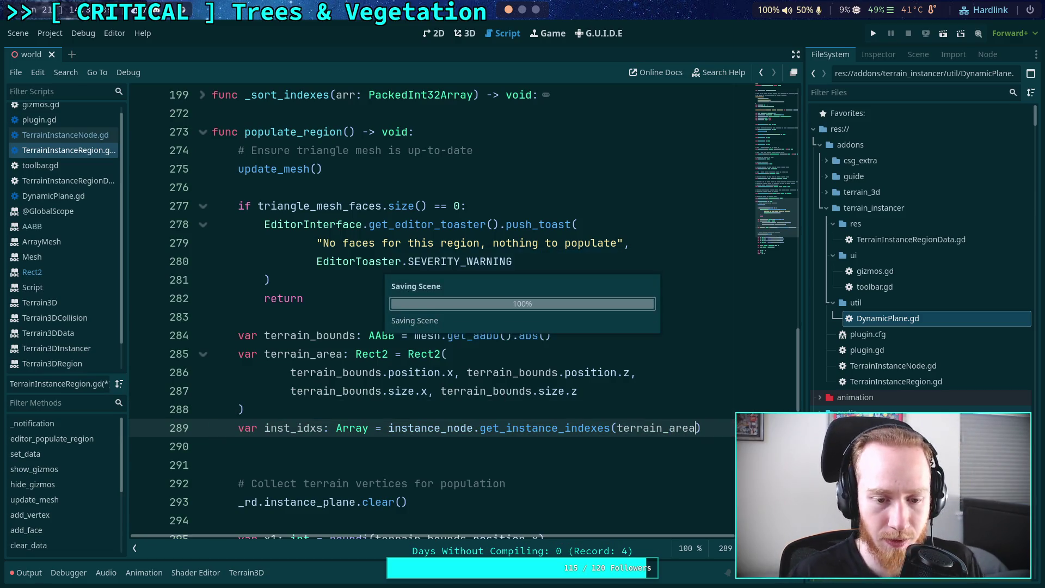
key("End")
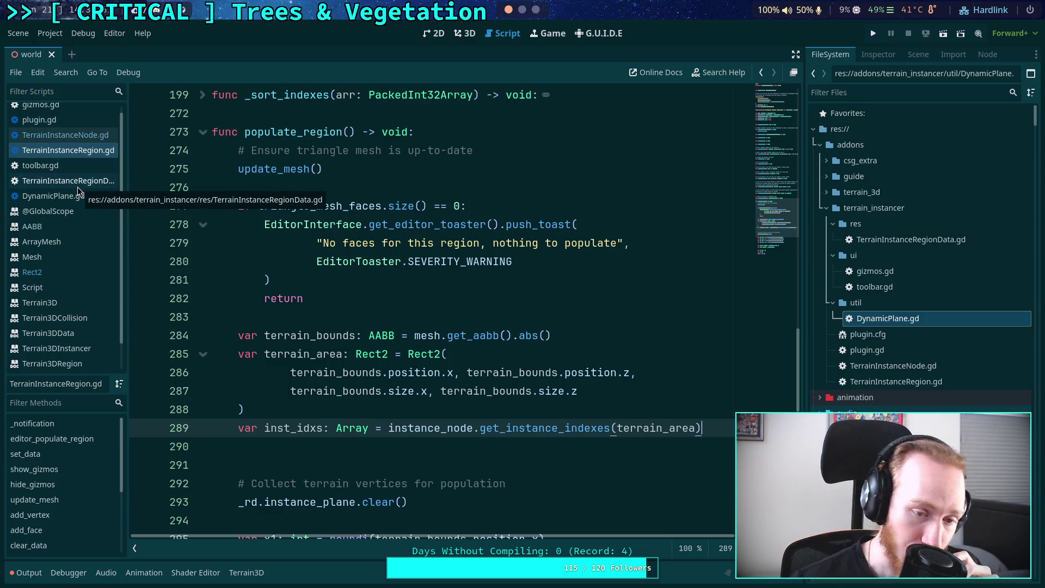
Switch to TerrainInstanceNode.gd, fold get_instance_indexes, and go to get_instance_data's comment line 489
left_click(95, 133)
scroll(371, 298, "up", 3)
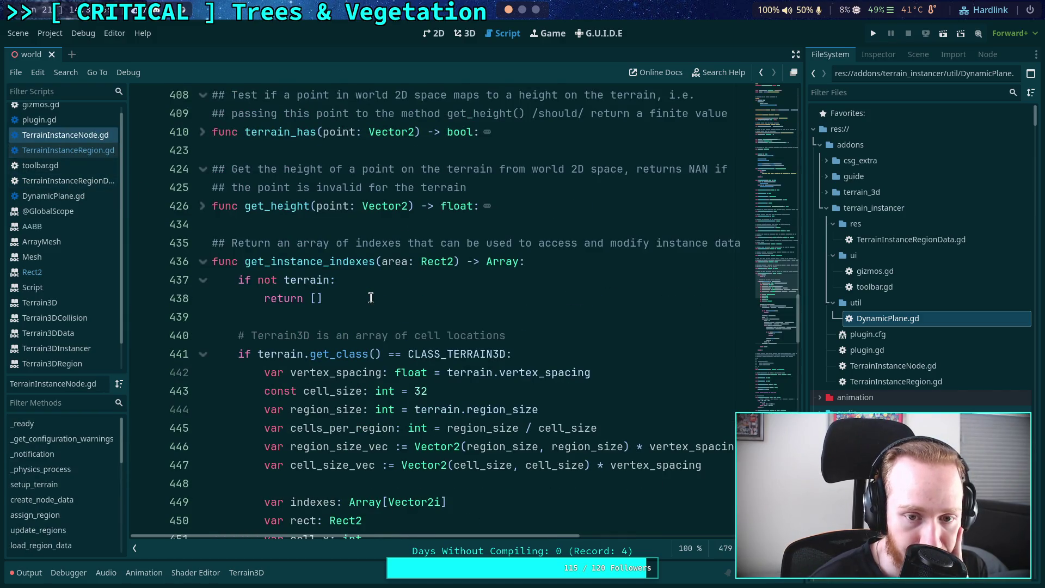
scroll(370, 297, "down", 9)
scroll(367, 299, "up", 6)
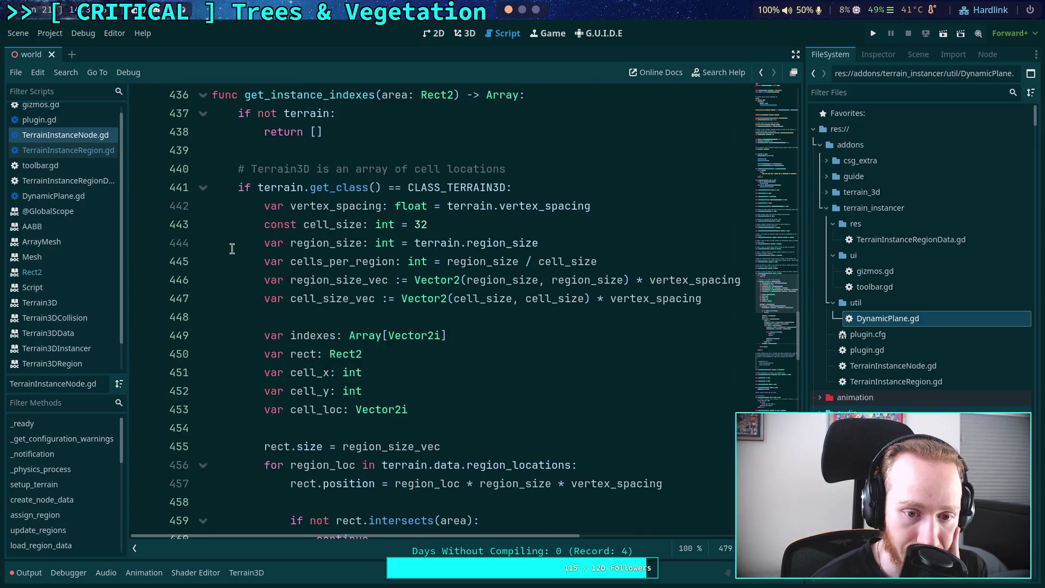
scroll(232, 248, "up", 2)
left_click(203, 206)
scroll(266, 256, "down", 3)
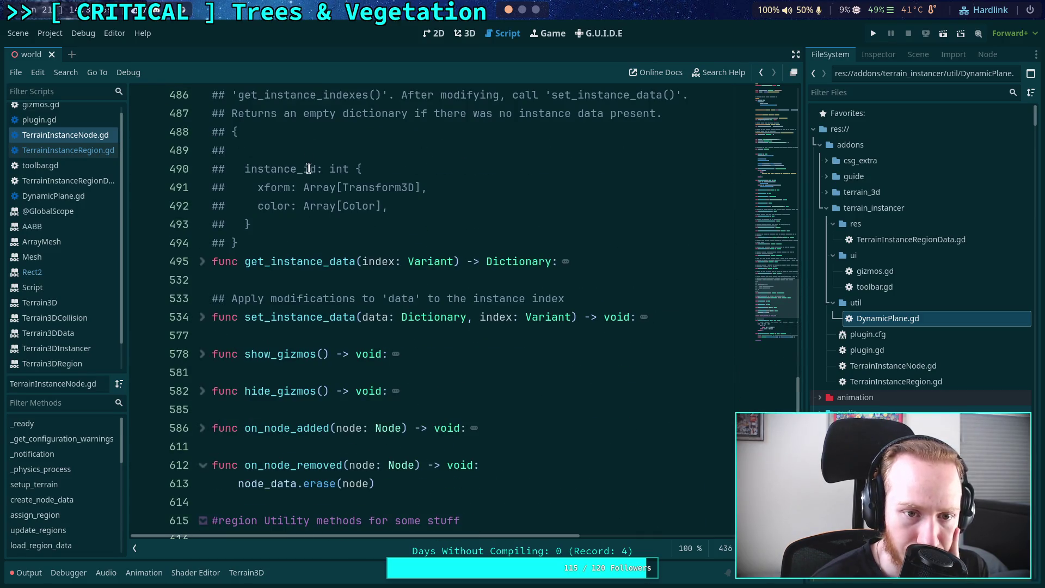
left_click(323, 150)
Write area: Rect2 on comment line 489, just above the instance_id entry
type("a")
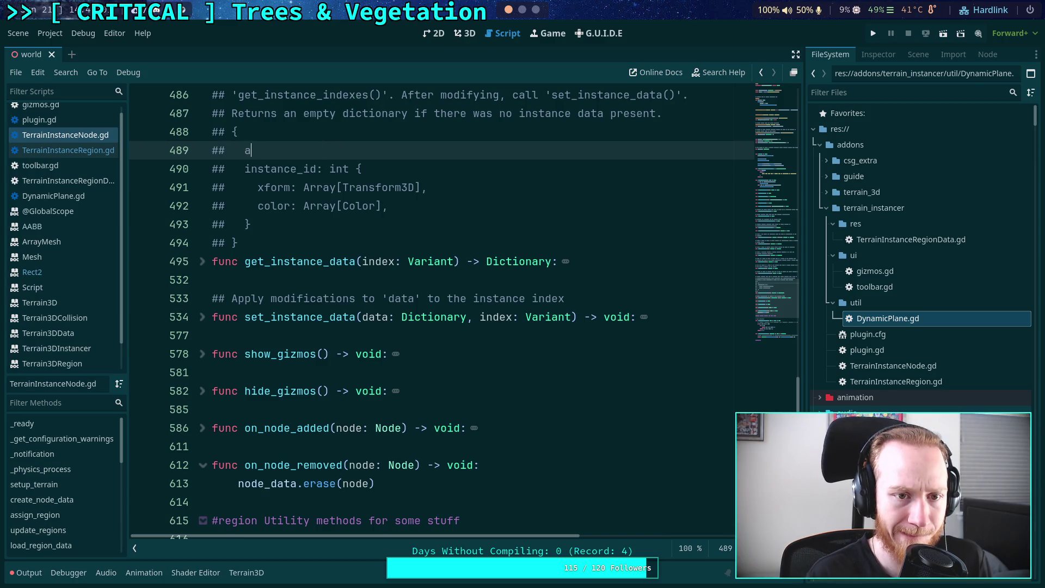
type("rea: Rect2")
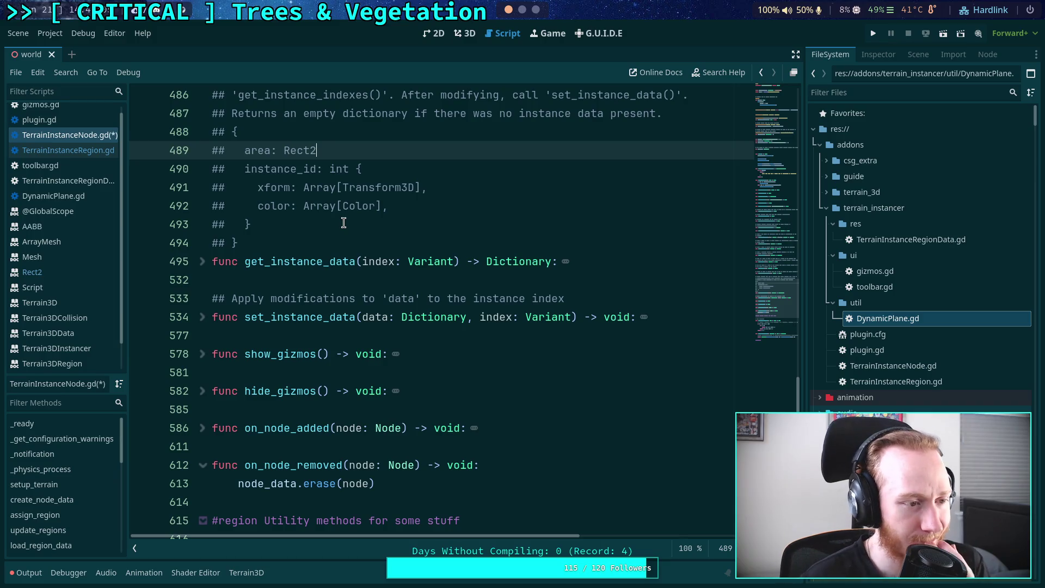
scroll(367, 274, "up", 1)
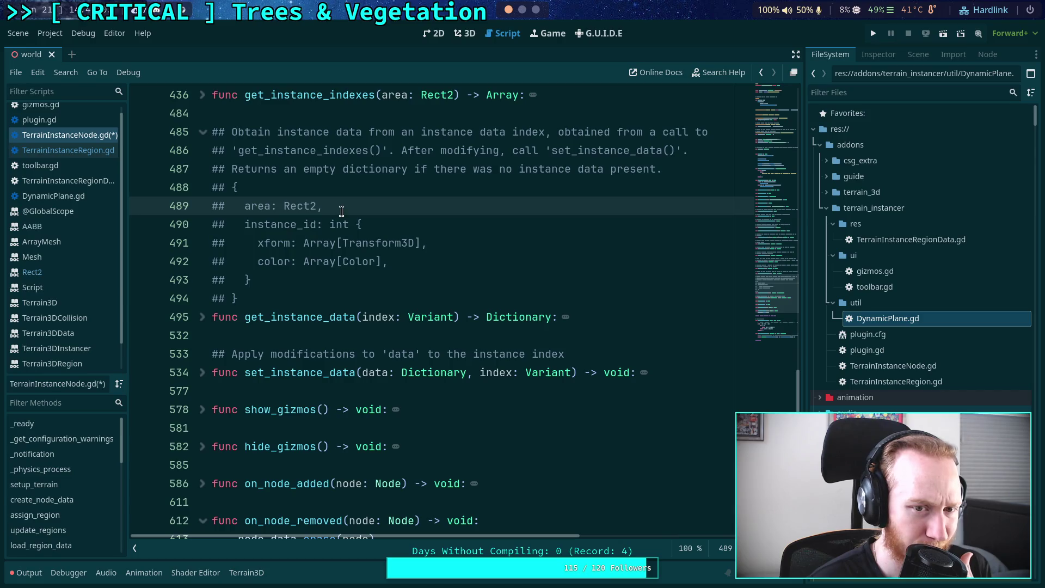
left_click(304, 226)
Rename instance_id: int to instances: and add a nested ## id: int { line beneath it
left_click_drag(303, 225, 314, 225)
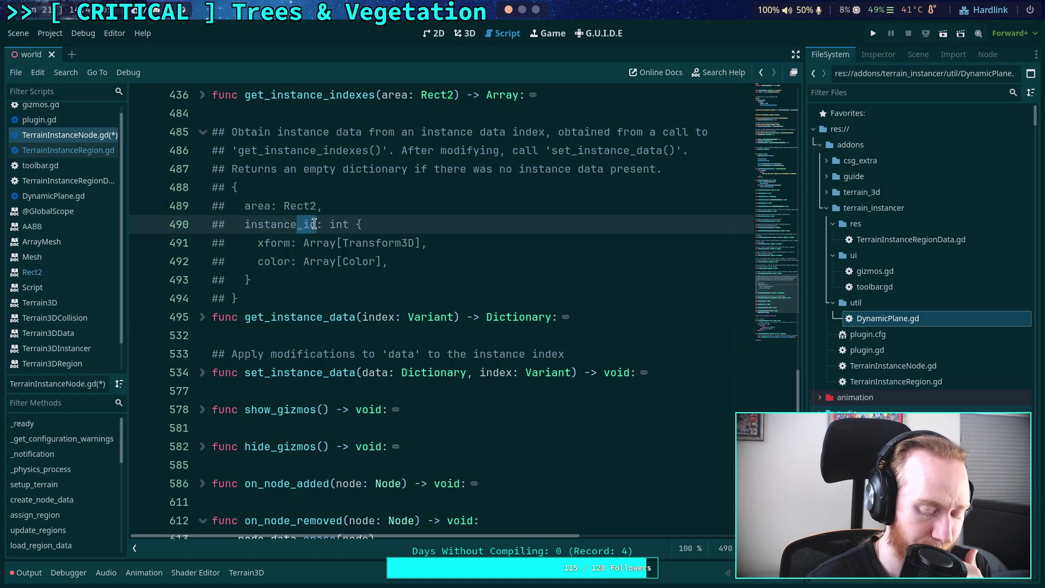
type("s")
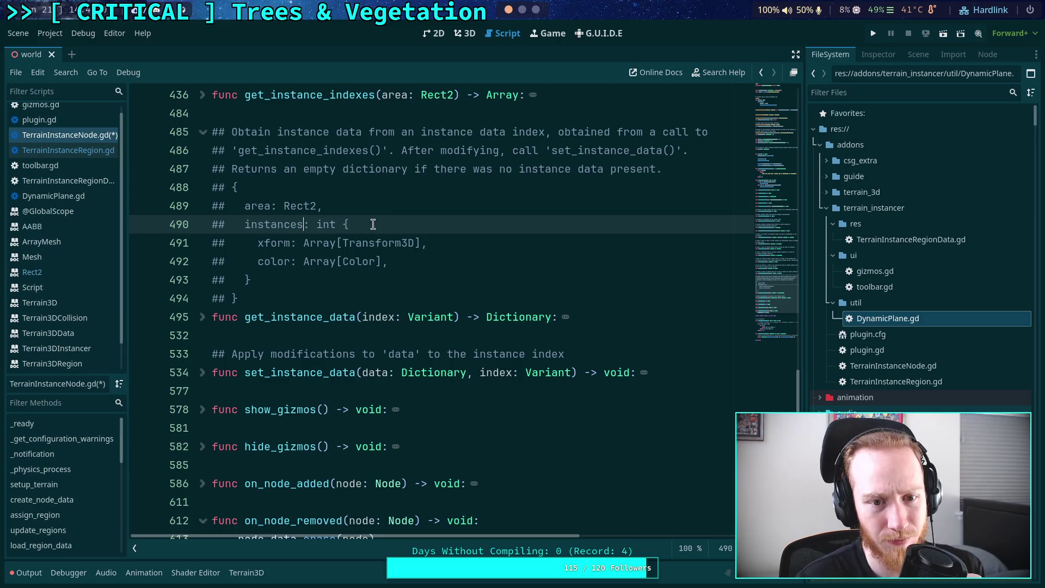
left_click_drag(342, 224, 316, 226)
key("BackSpace")
left_click(372, 226)
key("Return")
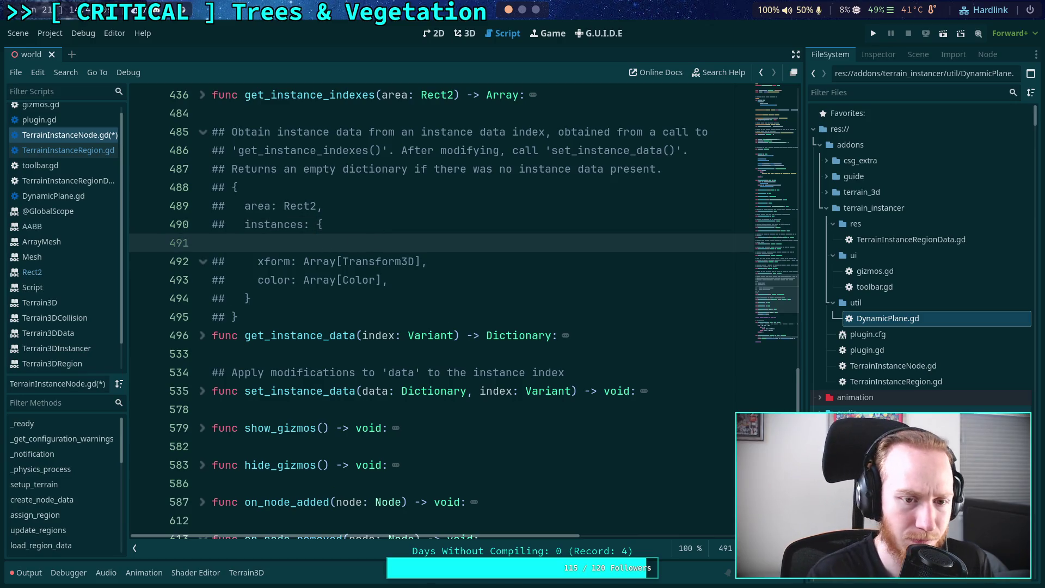
type("## ")
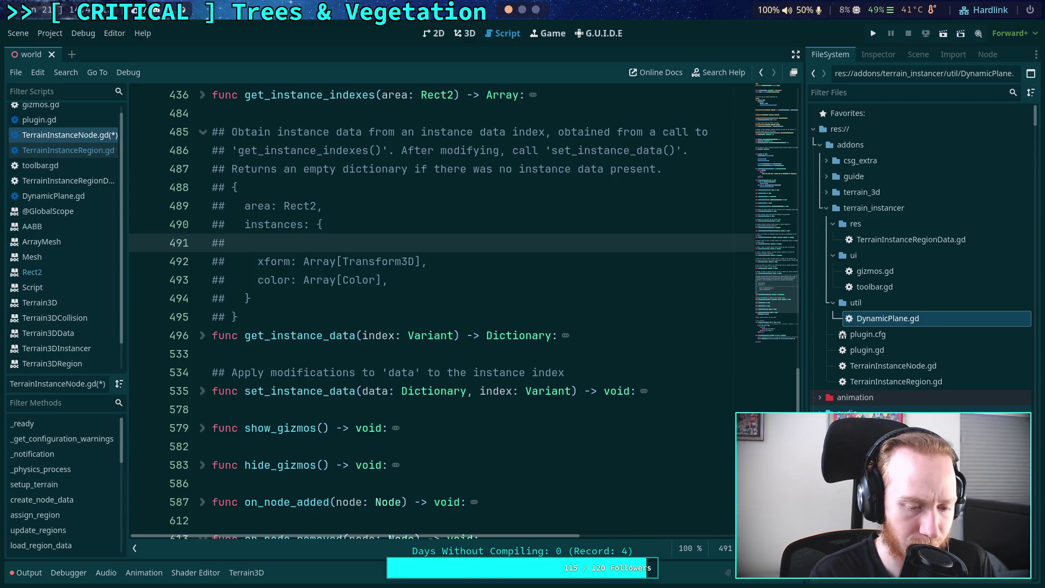
type("    instan")
key("BackSpace")
key("BackSpace")
key("BackSpace")
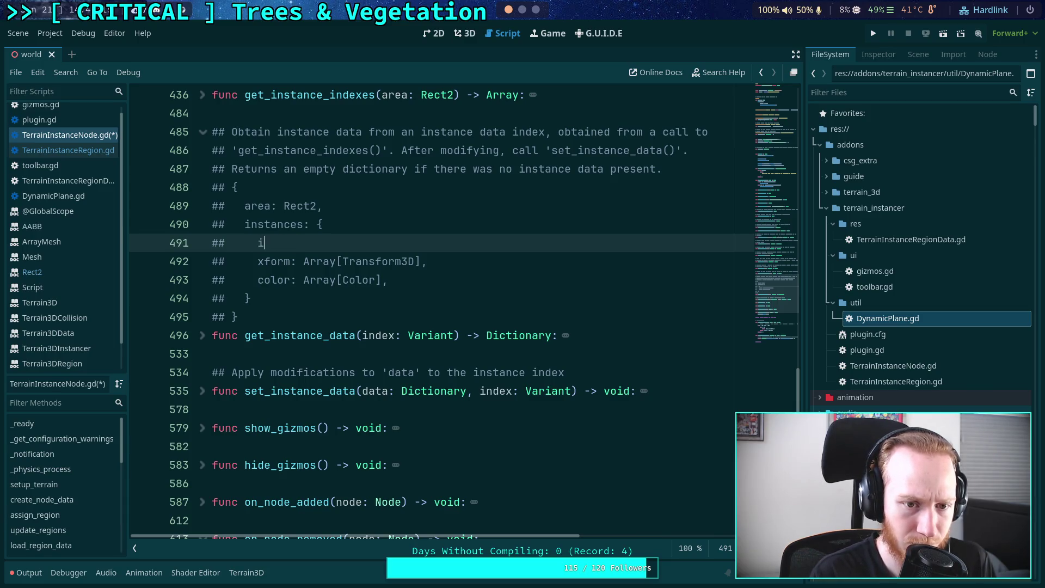
type("d: int")
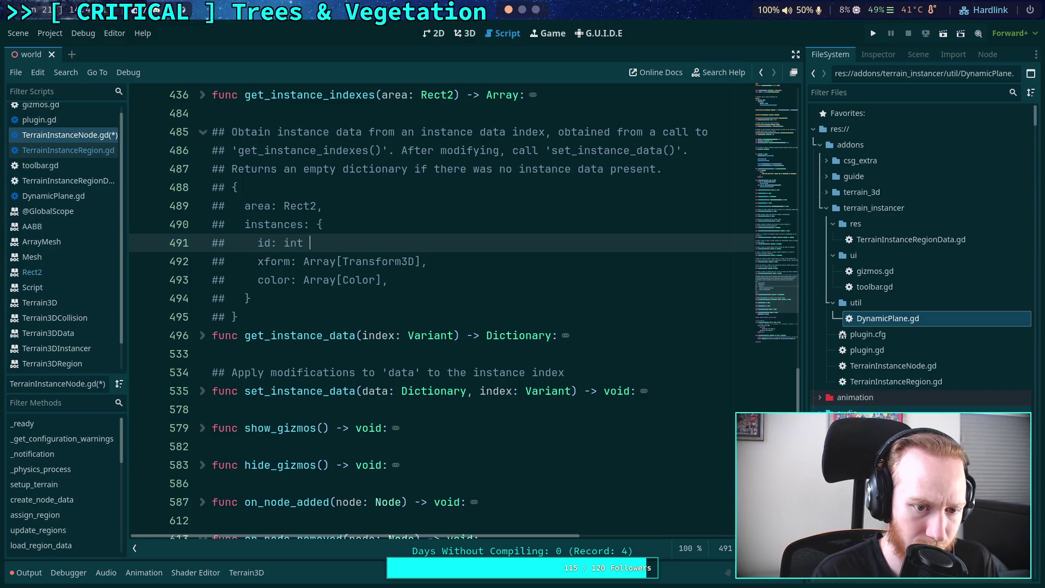
type(" {")
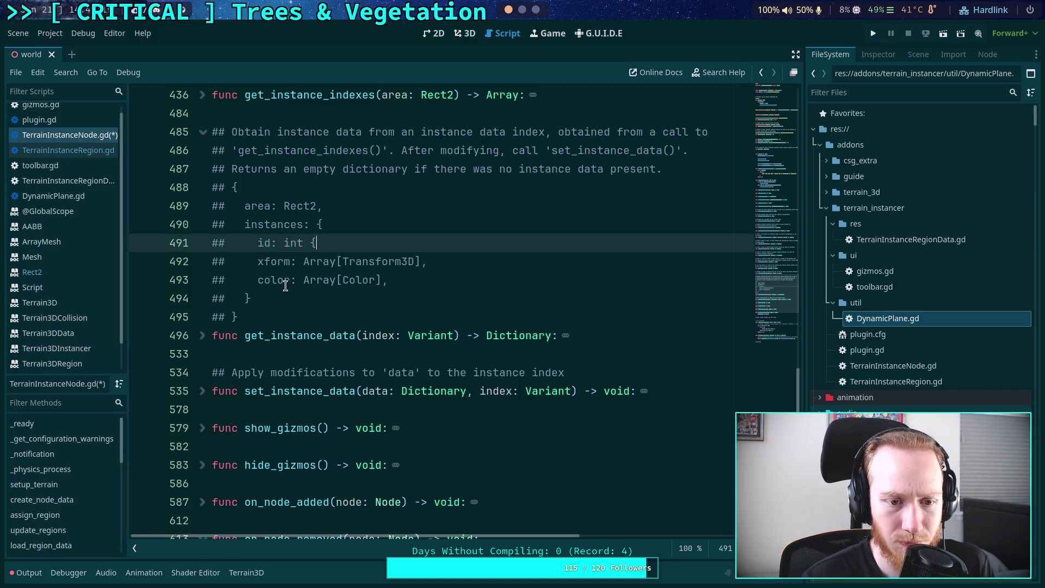
Close the nested id block with a ## } line after the color entry
left_click(258, 262)
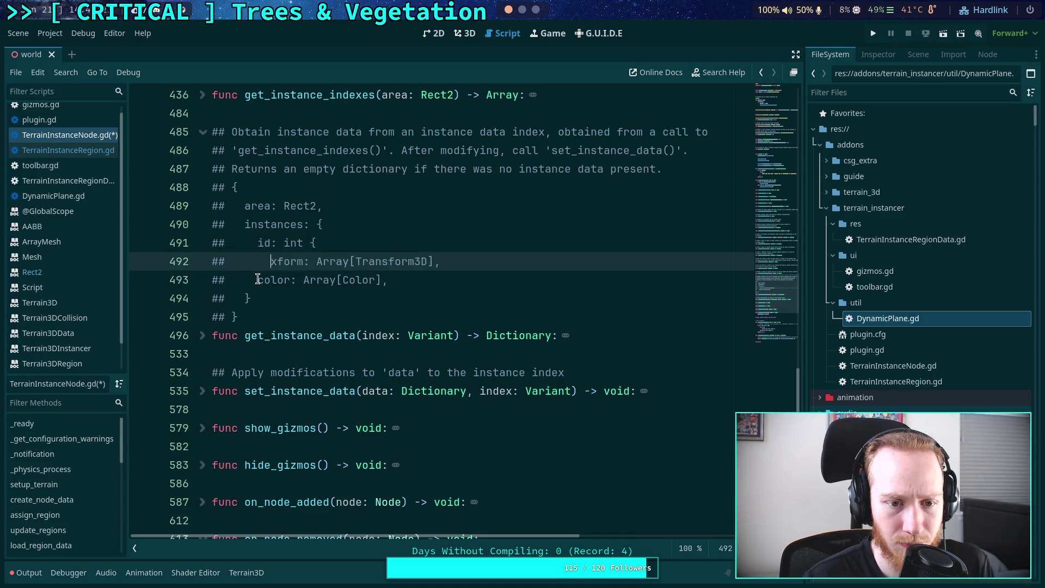
left_click(259, 279)
left_click(436, 280)
key("Return")
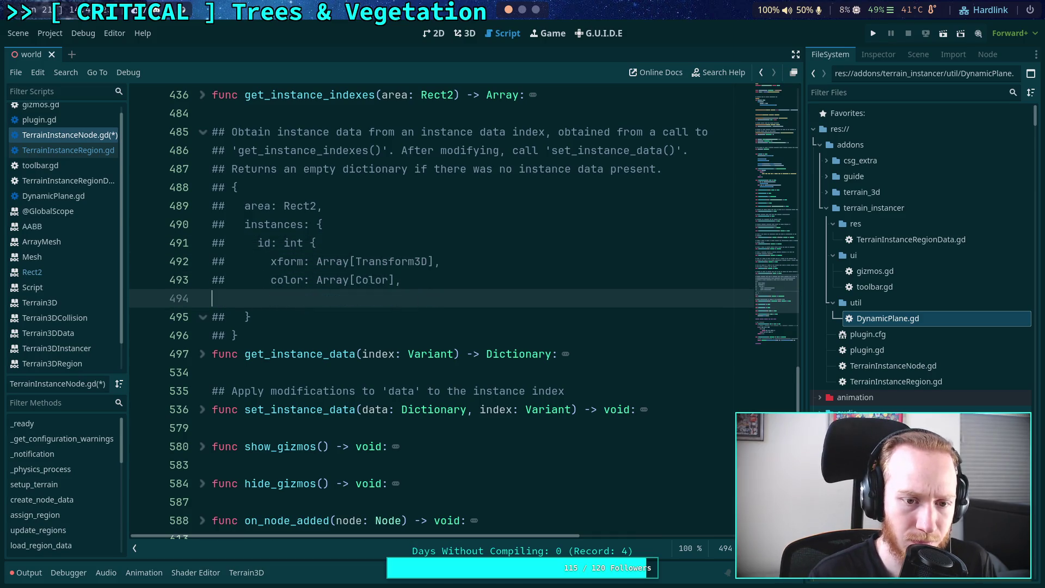
type("#3")
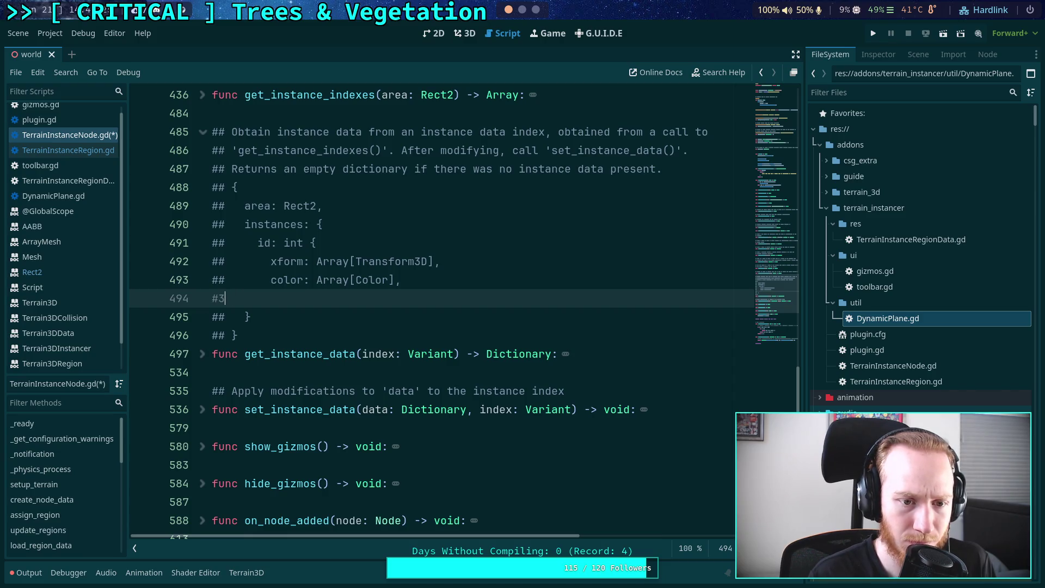
key("BackSpace")
type("# ")
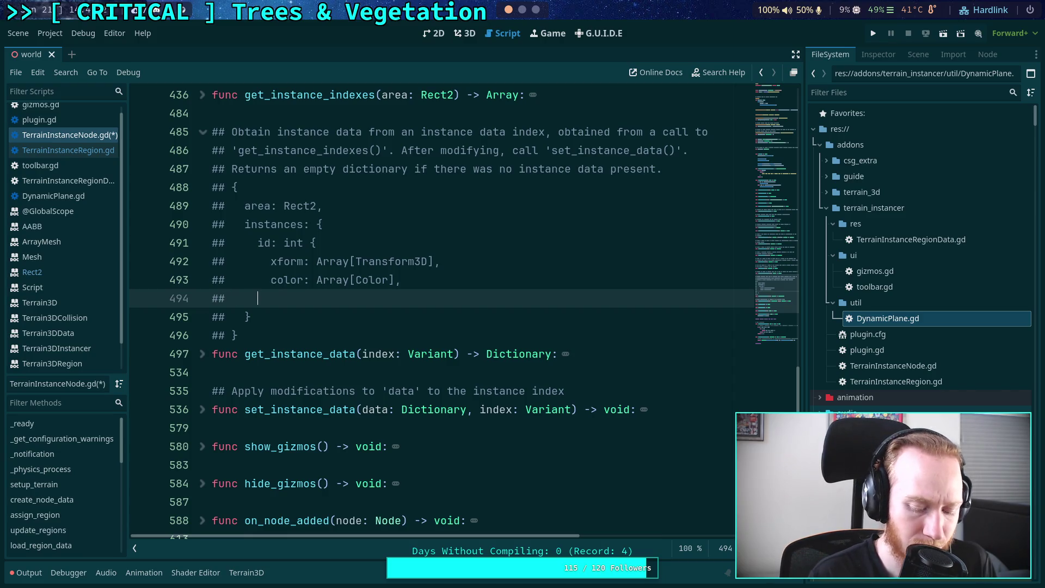
type("}")
Re-indent the area, instances, id, xform, color and closing-brace comment lines
left_click(243, 209)
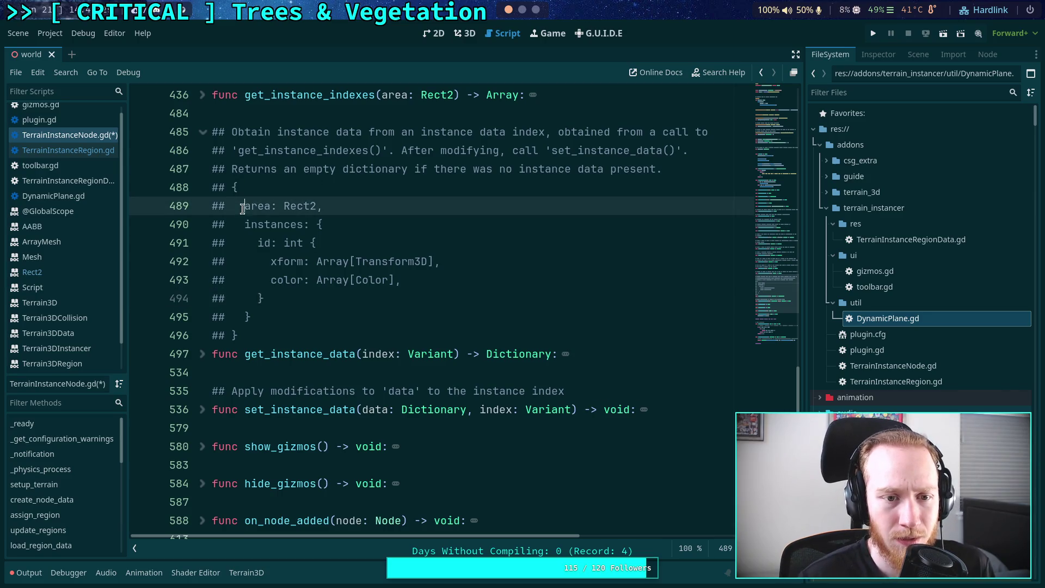
key("Down")
key("Down")
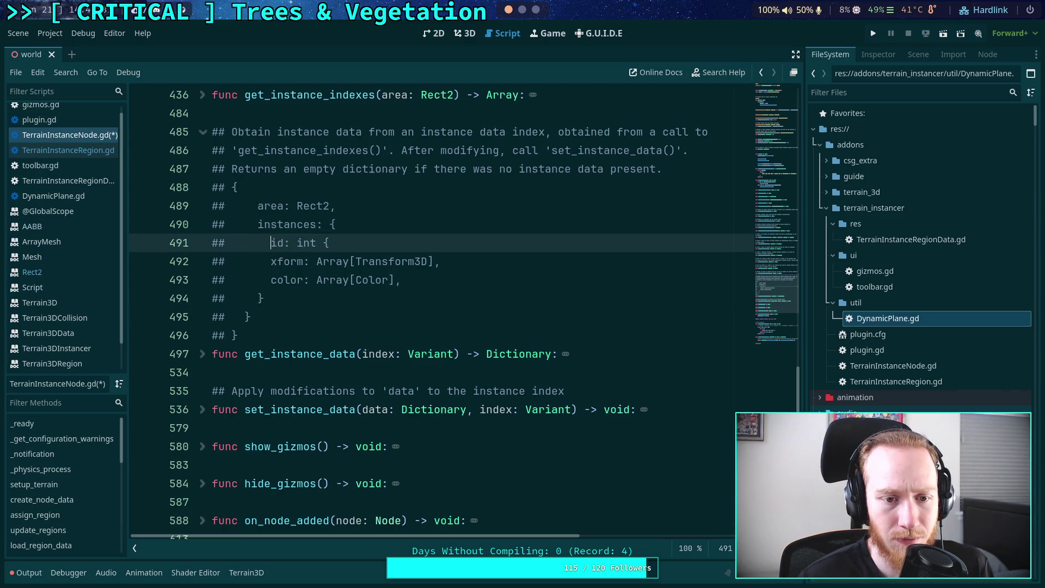
key("Down")
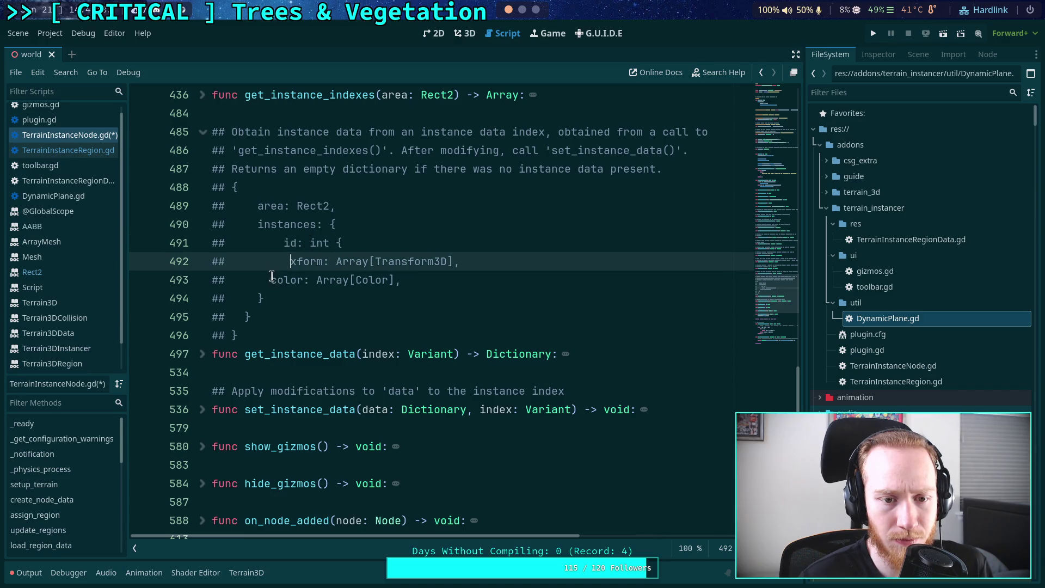
key("Down")
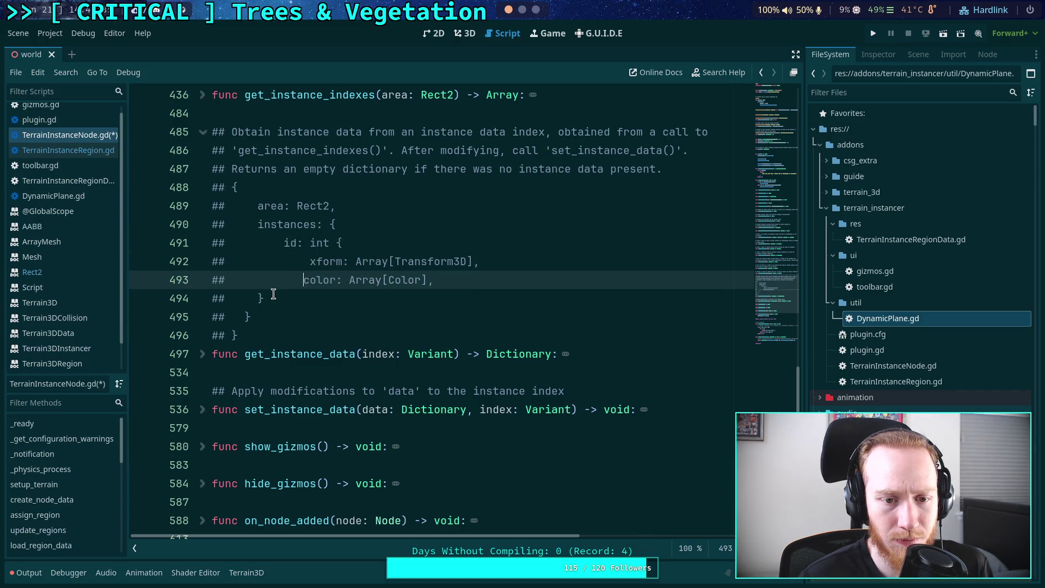
key("Down")
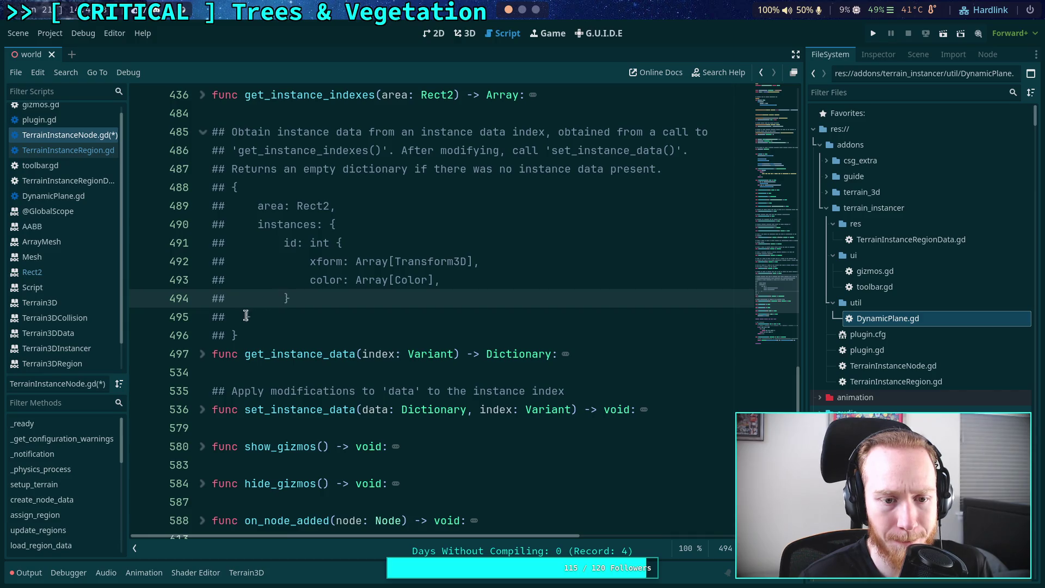
key("Down")
key("Down")
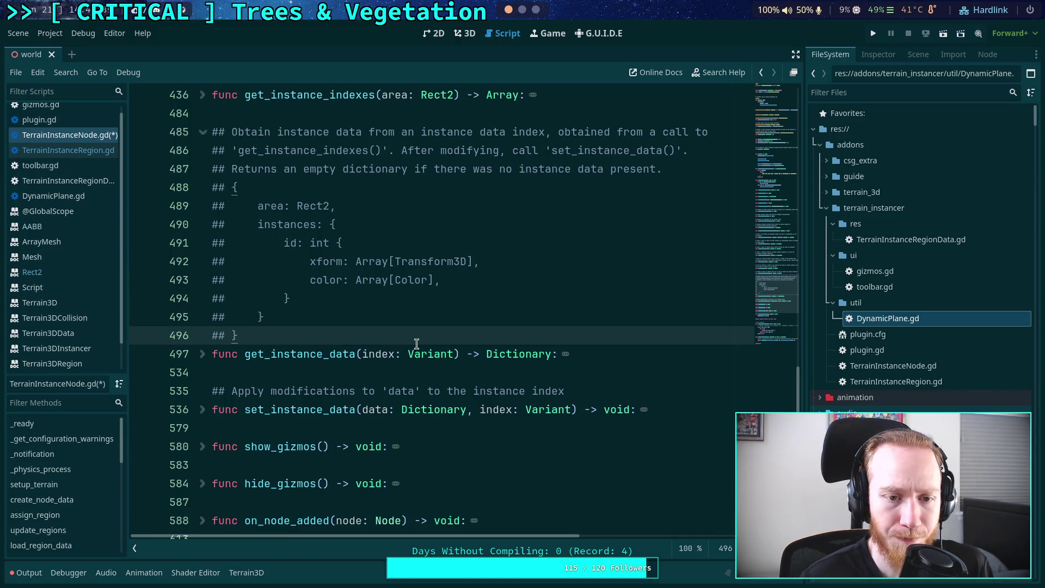
Read through get_instance_data's body and go to the empty result dictionary on line 513
scroll(417, 343, "down", 1)
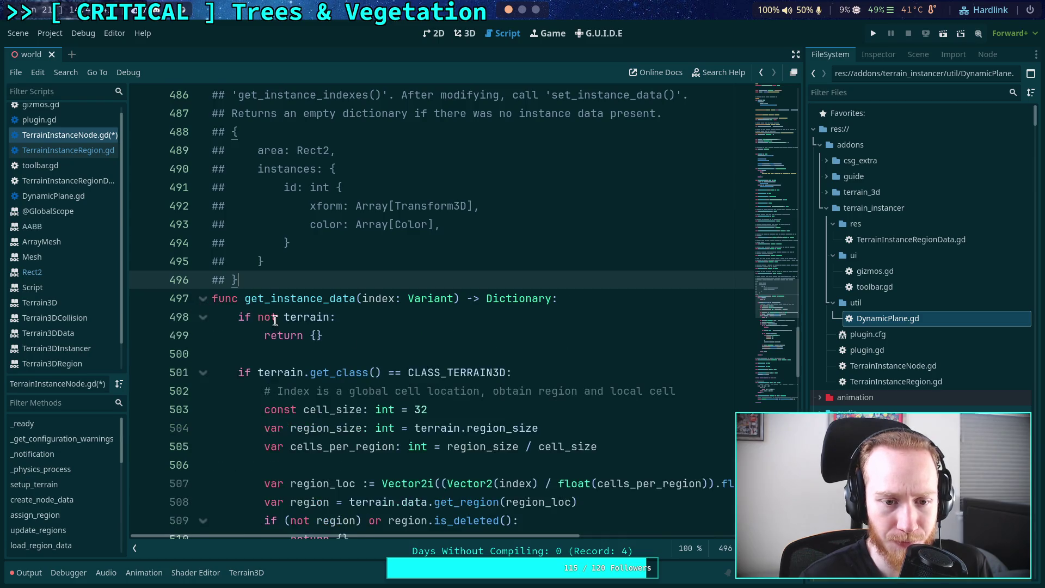
scroll(275, 320, "down", 3)
scroll(379, 344, "down", 2)
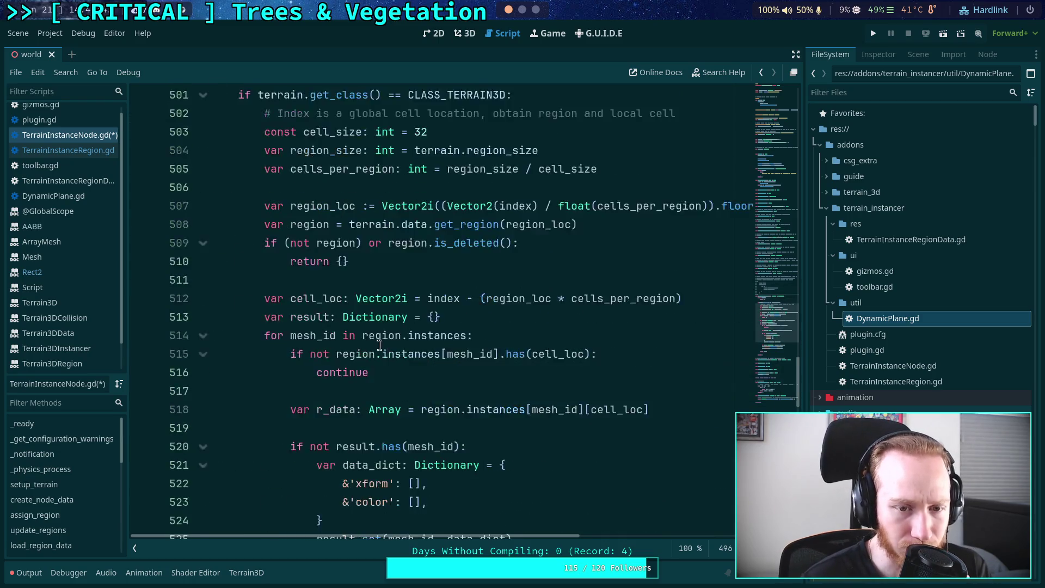
scroll(380, 344, "down", 1)
scroll(363, 320, "down", 1)
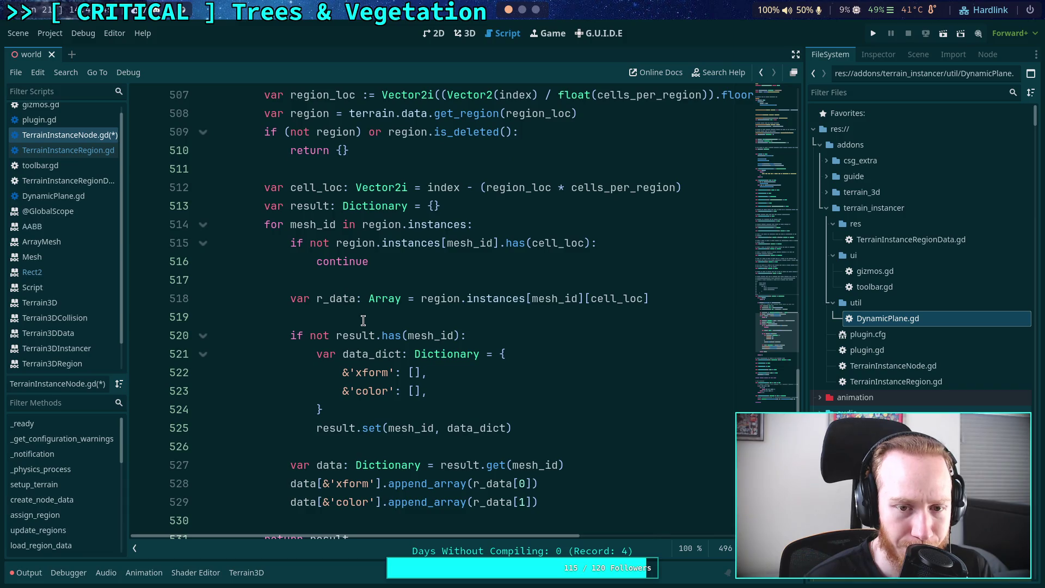
scroll(363, 321, "up", 3)
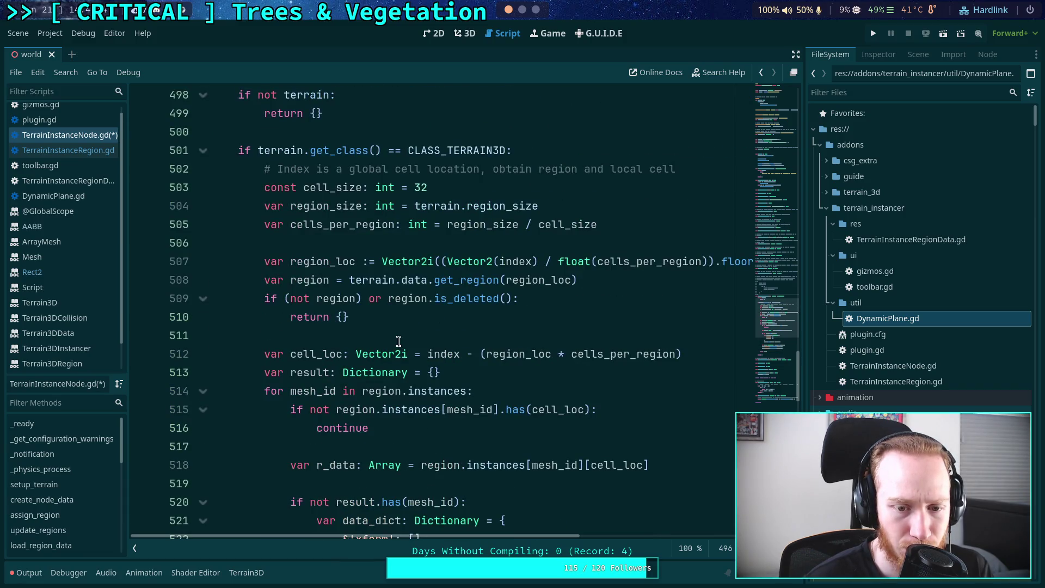
scroll(444, 351, "down", 2)
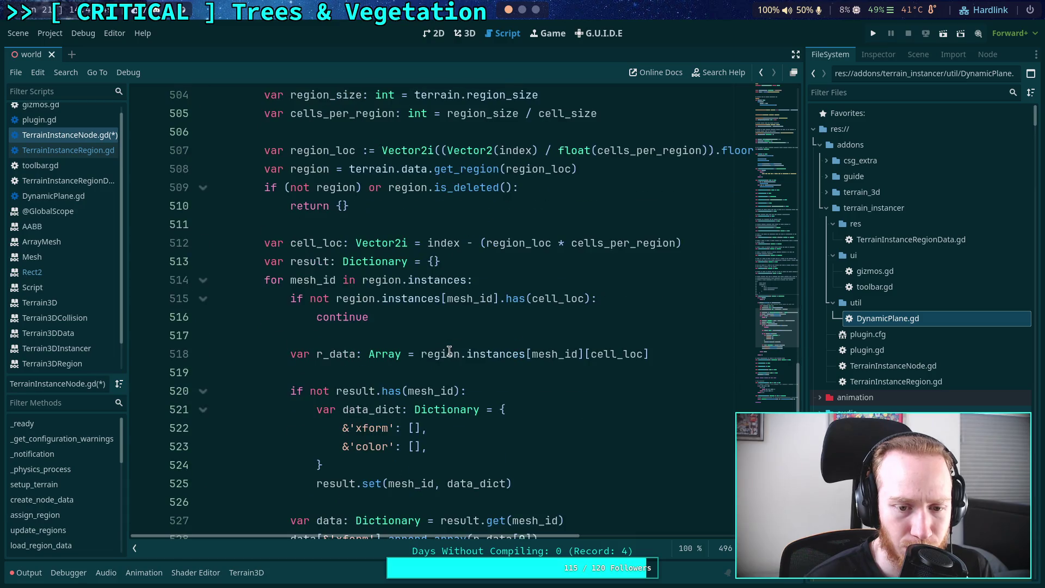
scroll(451, 349, "down", 1)
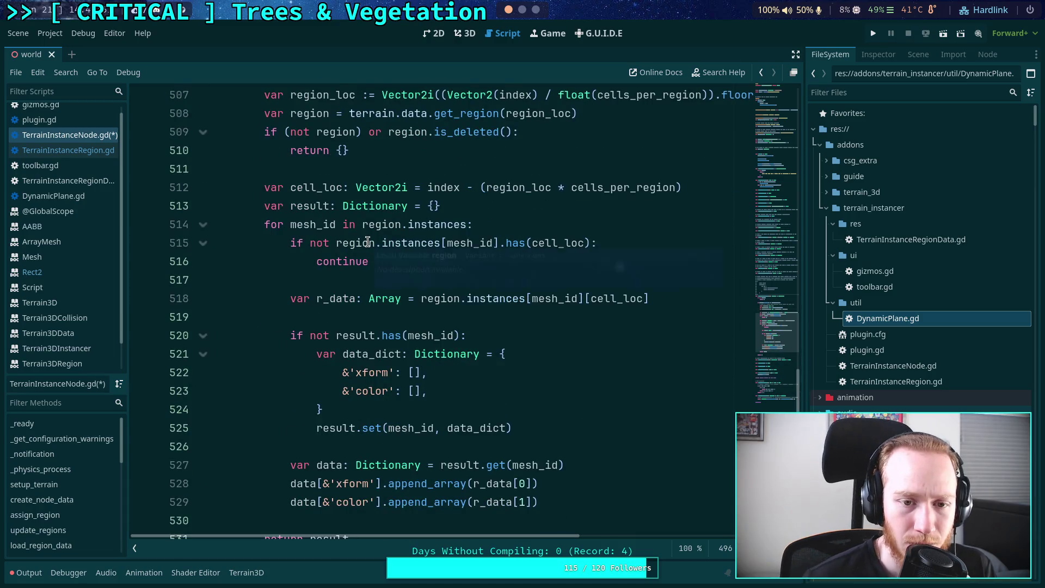
scroll(443, 240, "up", 4)
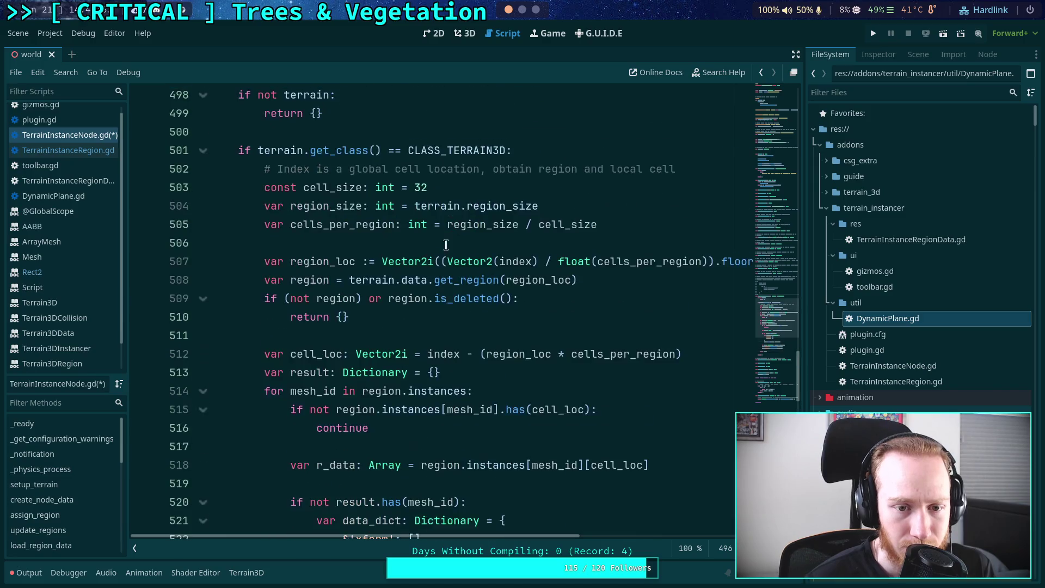
left_click(531, 428)
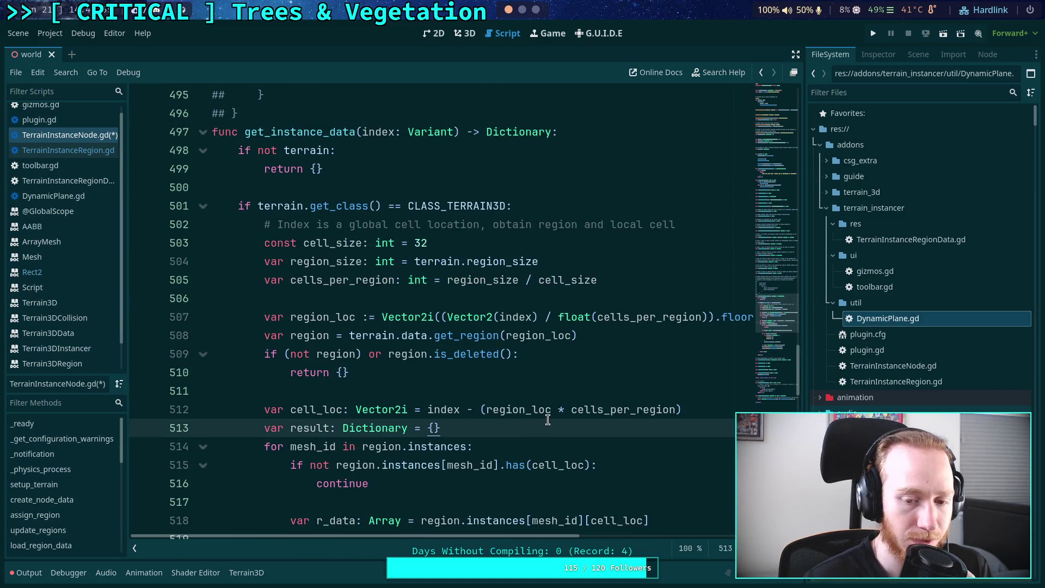
Open result's {} and add &'area': Rect2(Vector2(cell_loc) * vertex_spacing) as its first entry
key("Left")
key("Return")
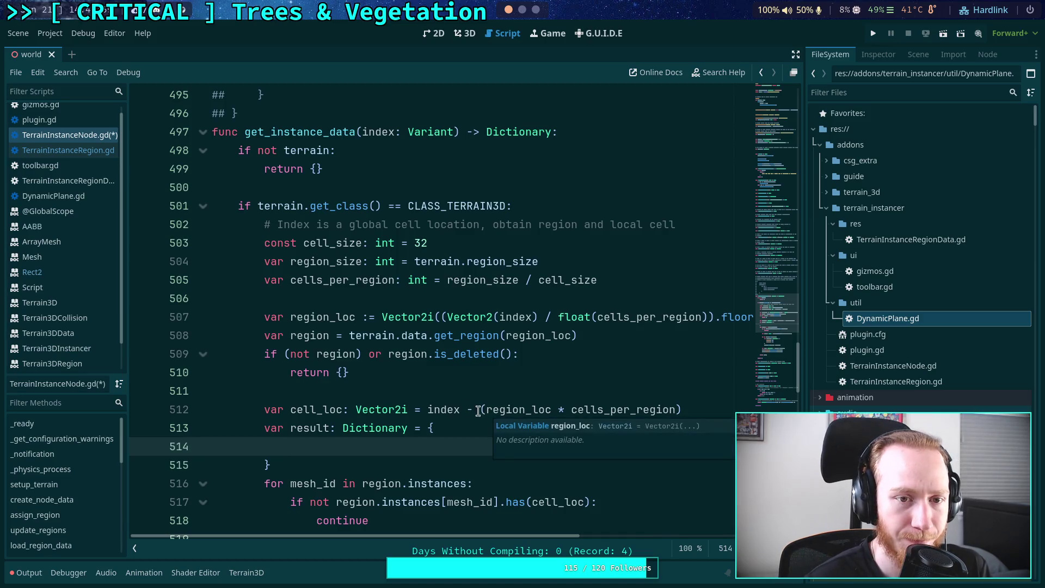
scroll(479, 407, "up", 2)
scroll(472, 401, "up", 2)
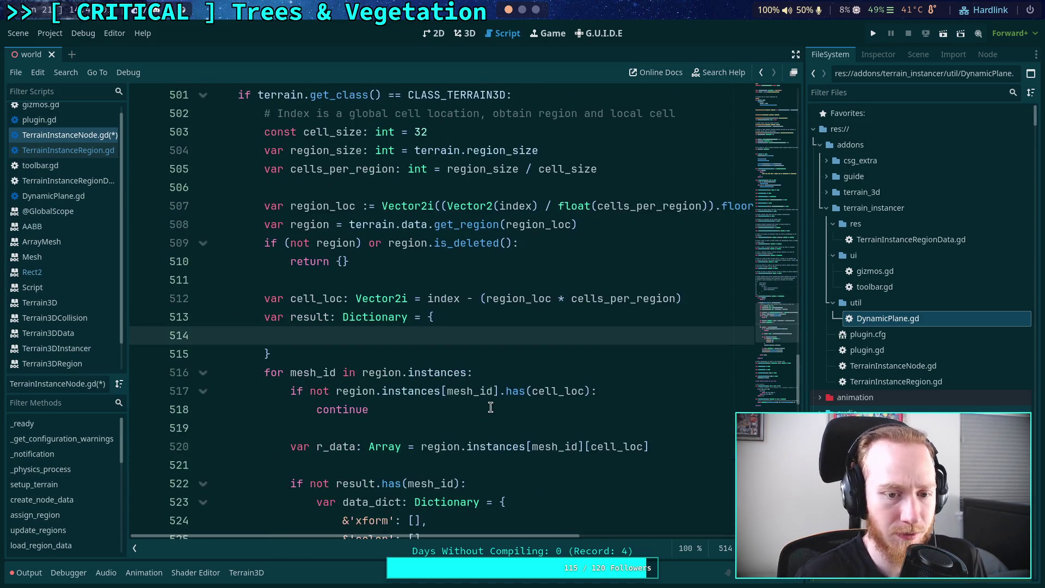
type("&'are")
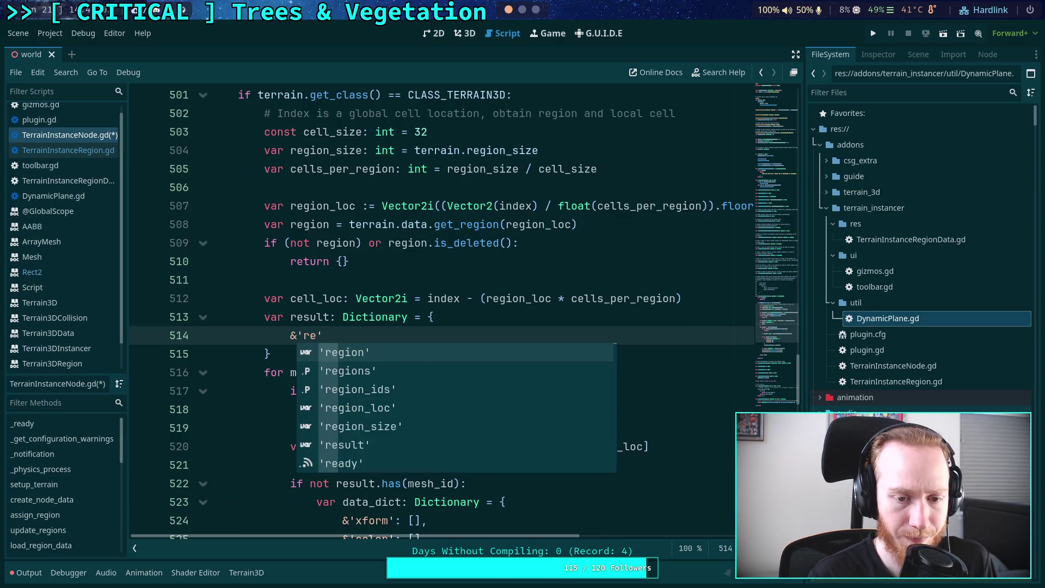
key("BackSpace")
key("BackSpace")
type("area': ")
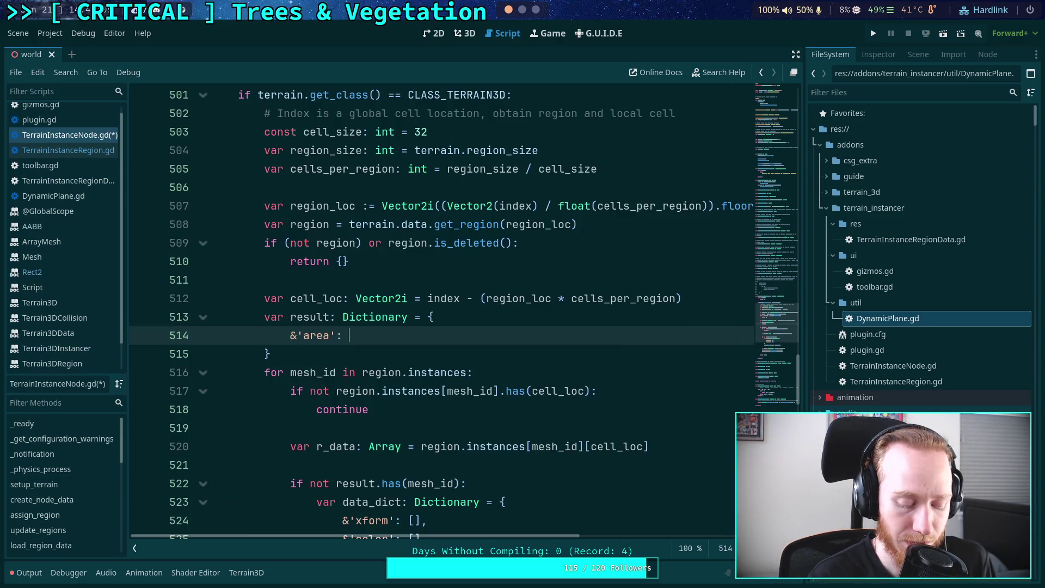
type("Rect2(")
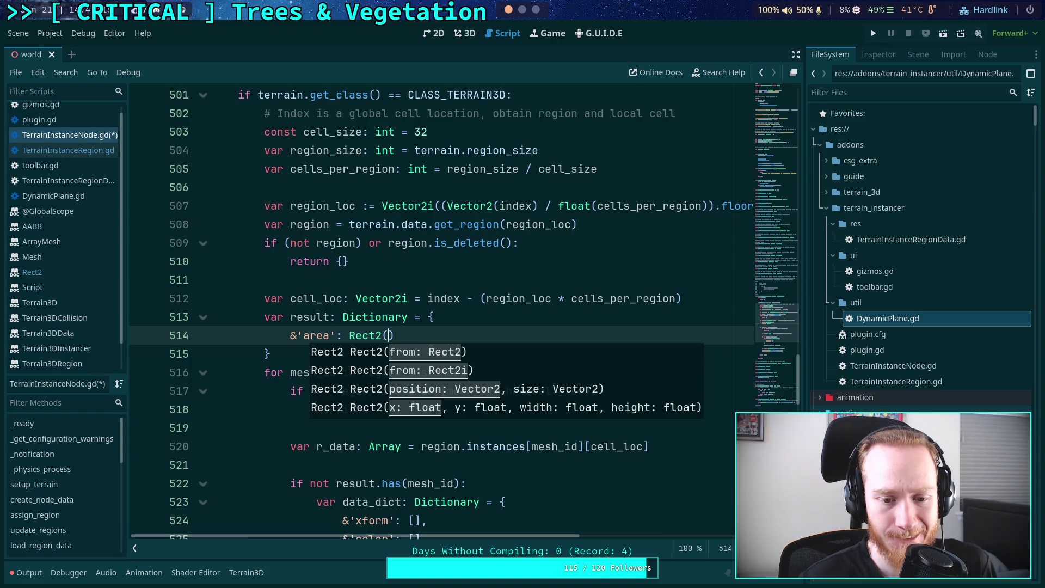
left_click(500, 318)
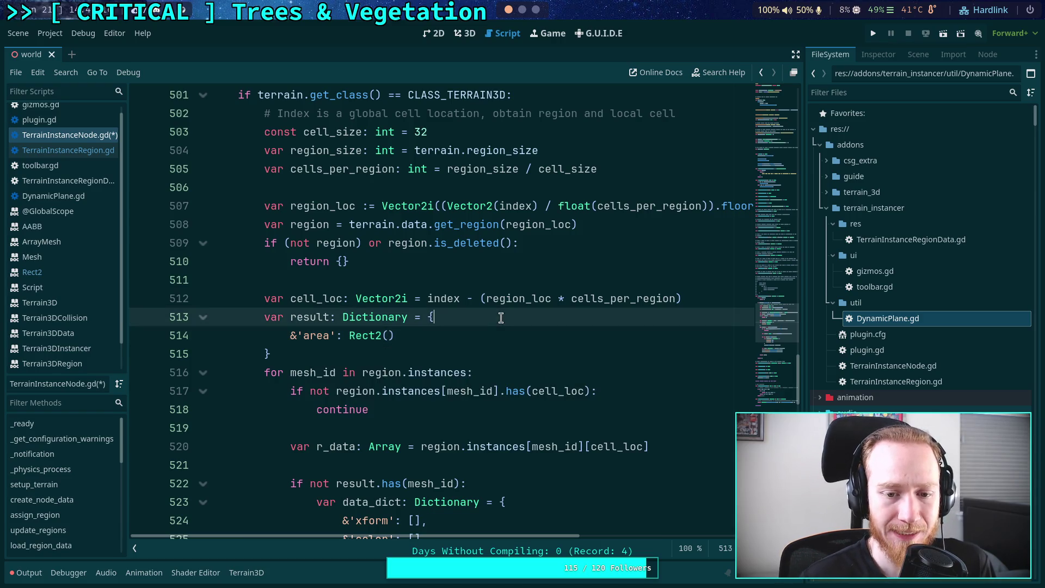
left_click(390, 336)
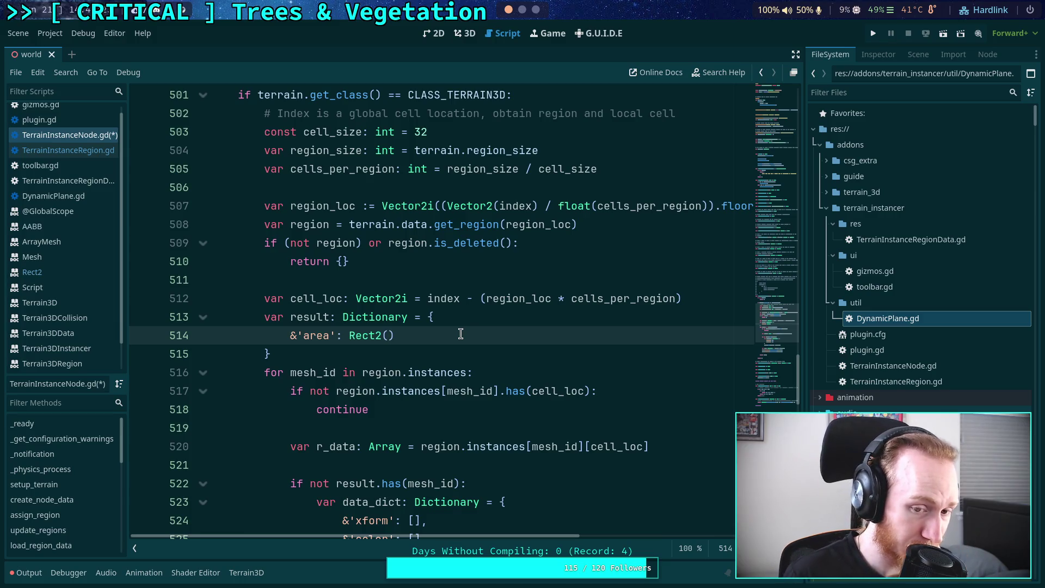
mouse_move(360, 339)
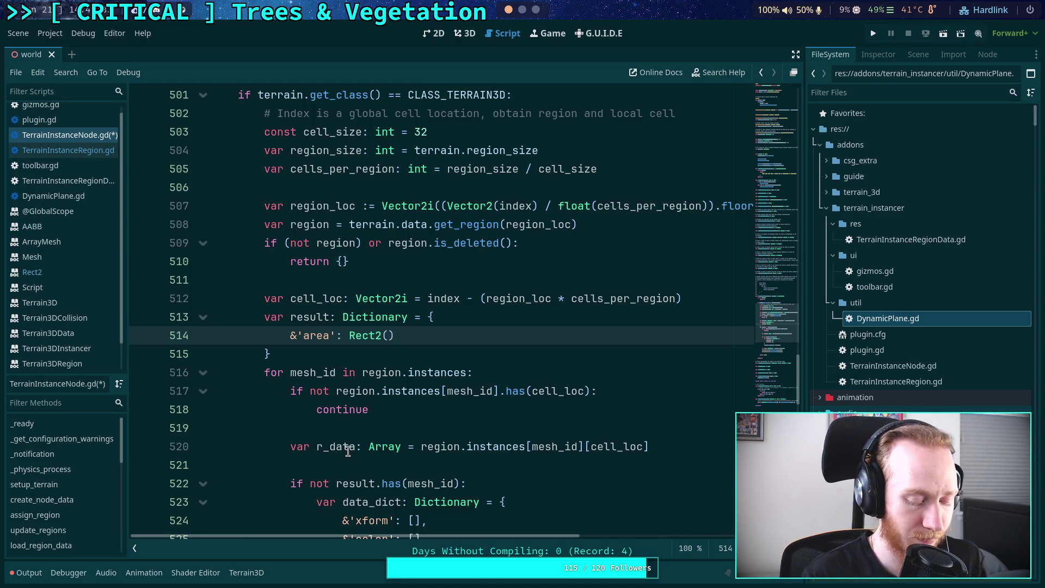
type("Vector2(cell_loc)")
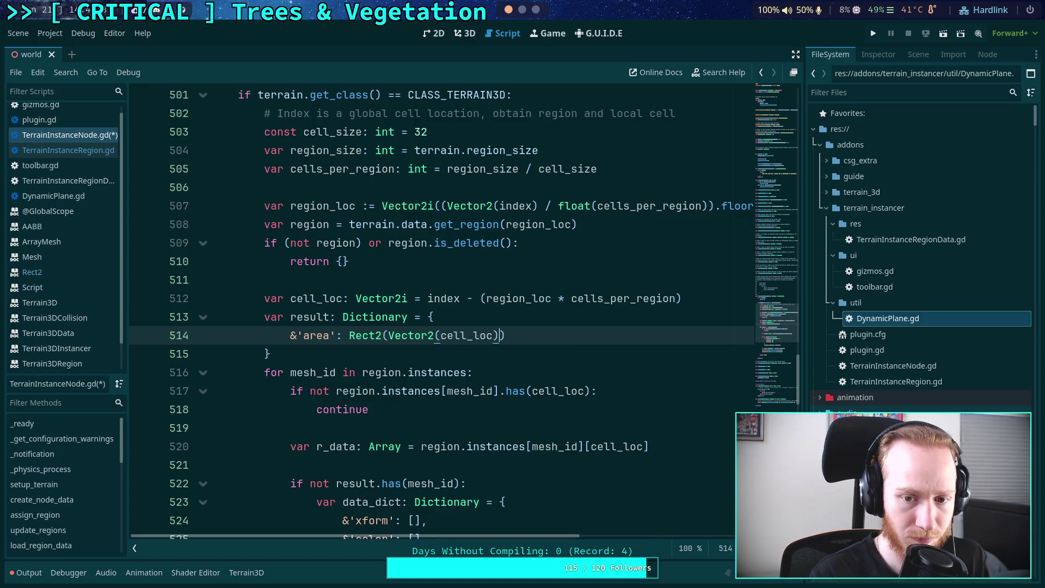
type(" * ver")
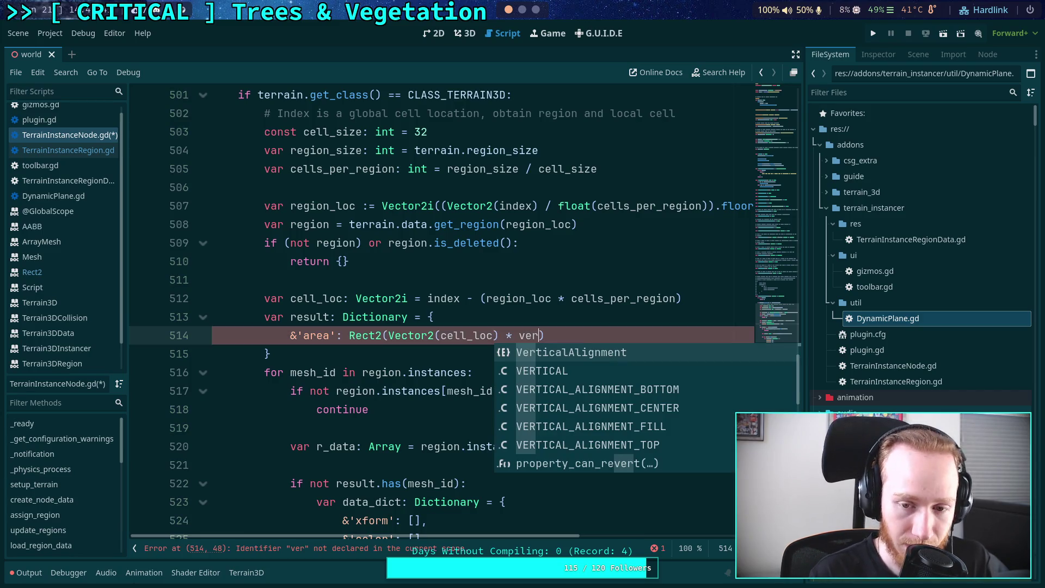
type("tex_spacing")
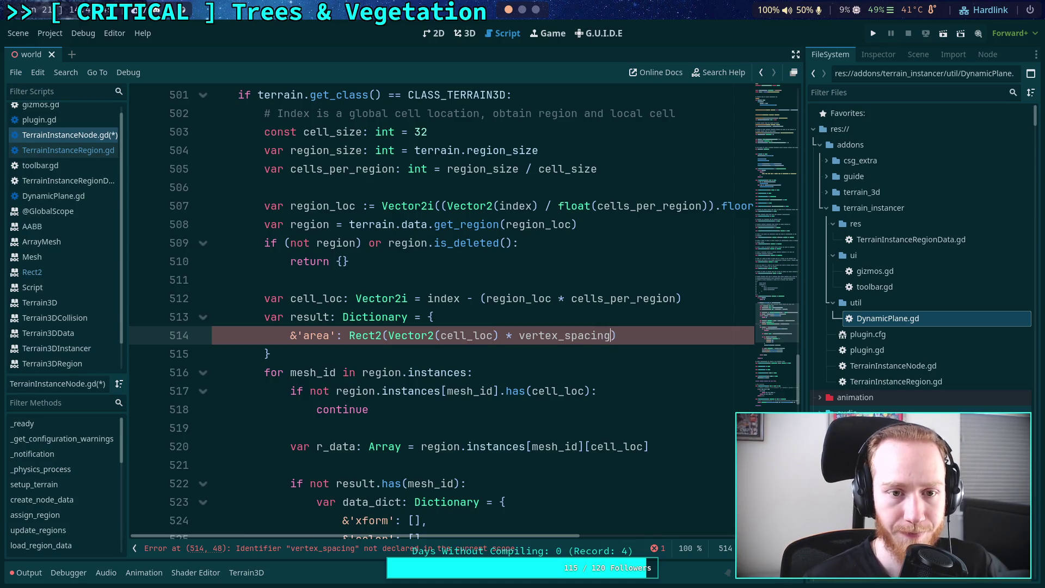
scroll(204, 250, "up", 9)
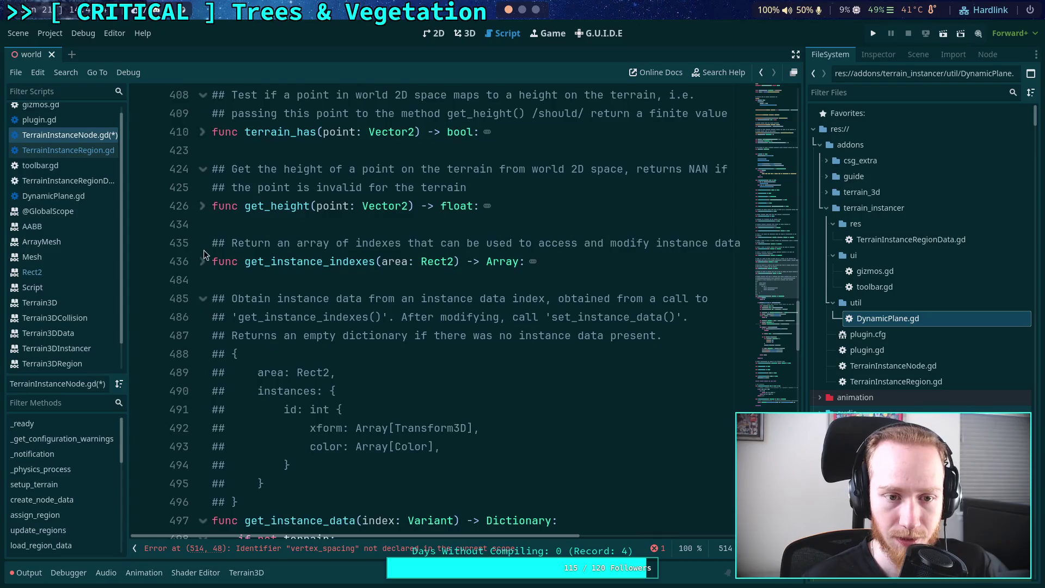
Copy the vertex_spacing declaration from get_instance_indexes and paste it above const cell_size
left_click(202, 262)
left_click(411, 372)
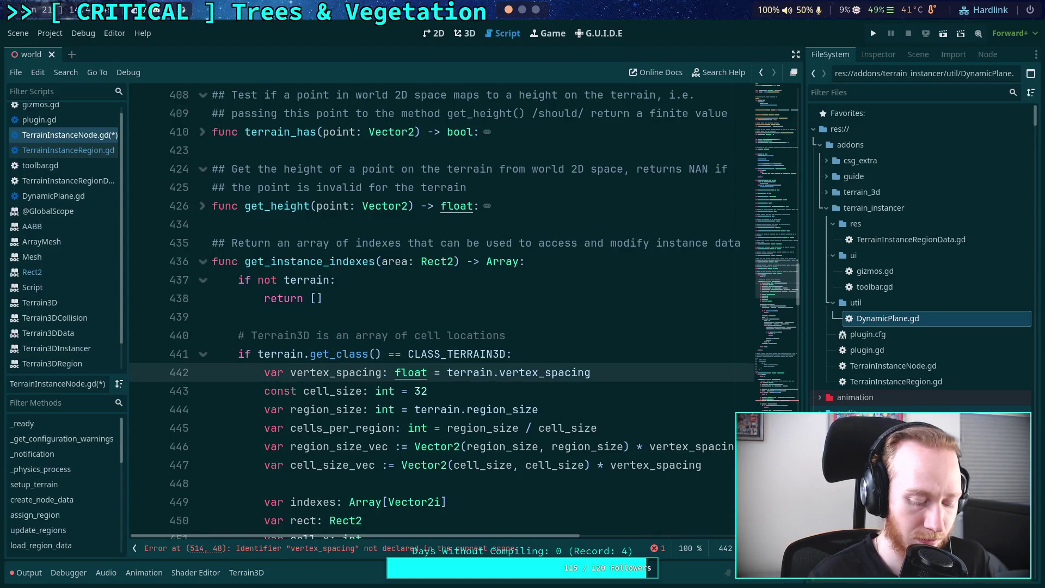
left_click(209, 262)
scroll(391, 351, "down", 7)
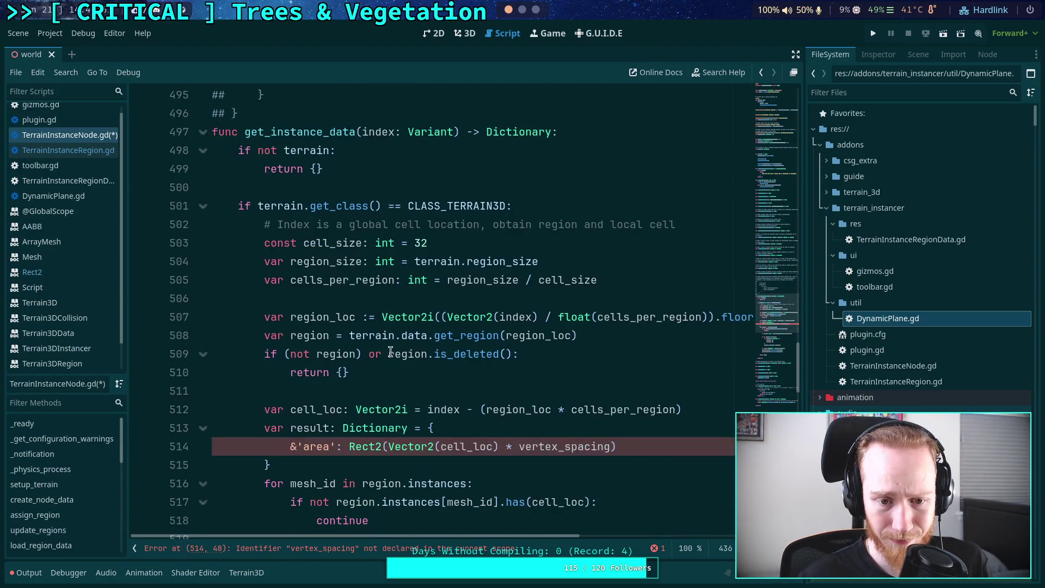
left_click(428, 242)
type("var vertex_spacing: float = terrain.vertex_spacing")
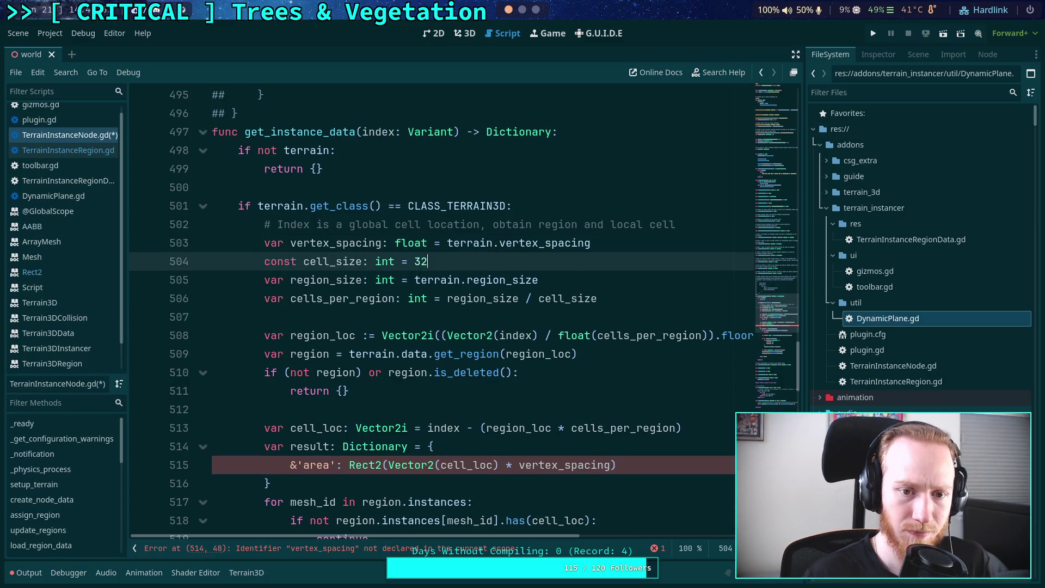
Give the area Rect2 a second argument, Vector2(cell_size, cell_size) * vertex_spacing
scroll(511, 348, "down", 1)
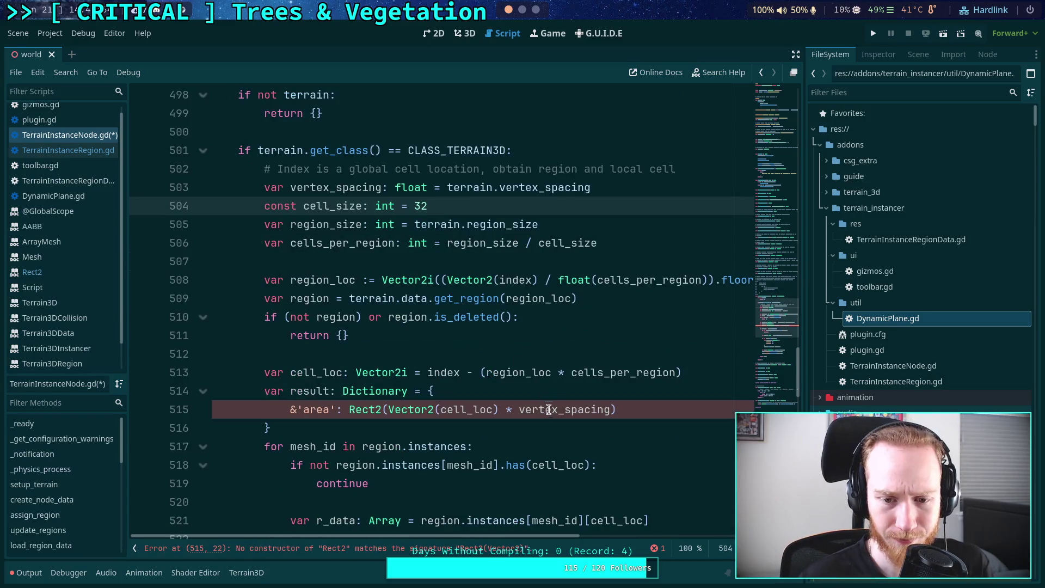
left_click(617, 409)
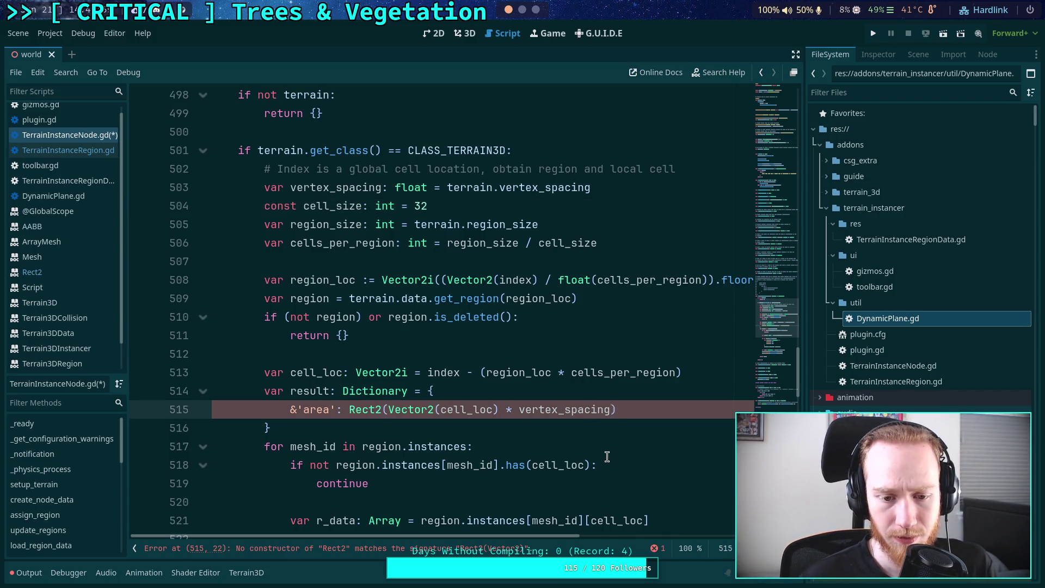
type(",")
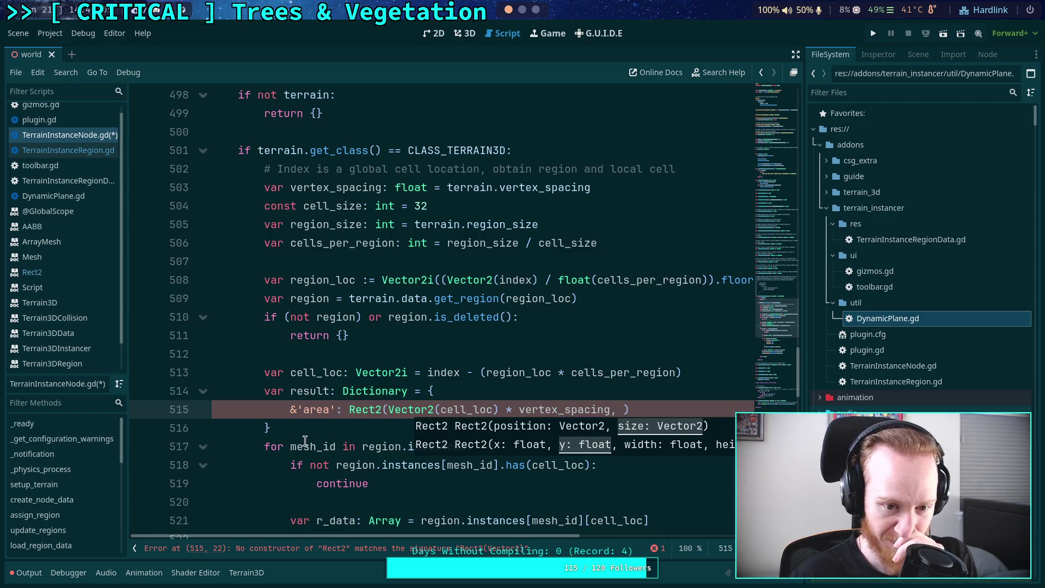
scroll(313, 439, "down", 1)
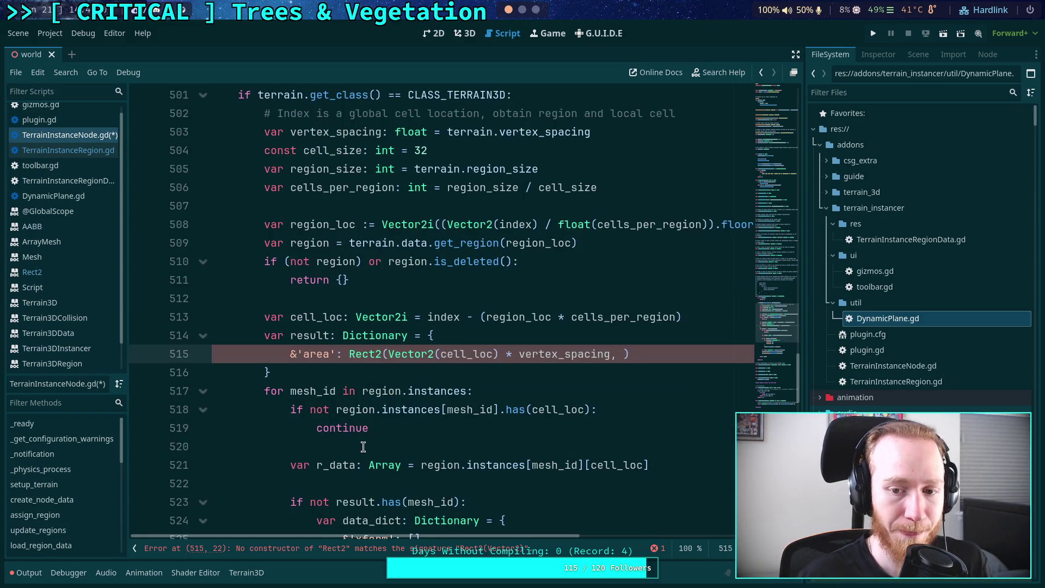
type("Vector2(cel")
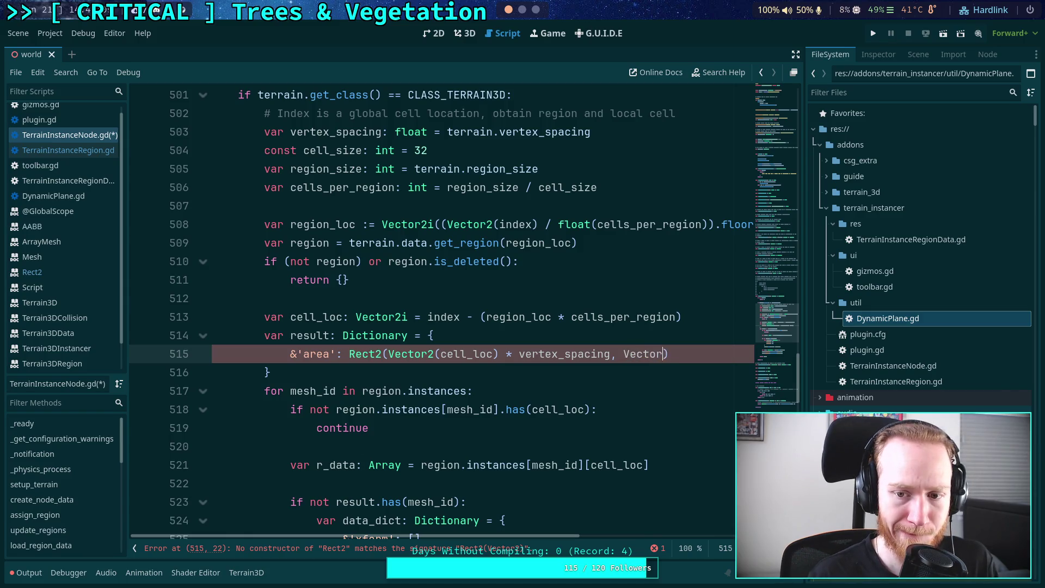
type("l_size, cel")
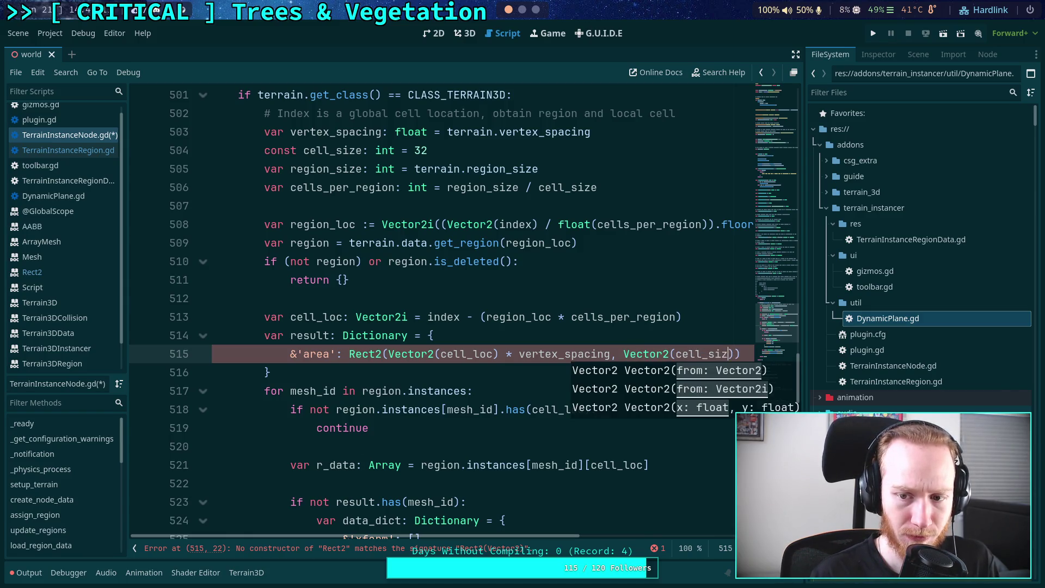
type("l_size) ")
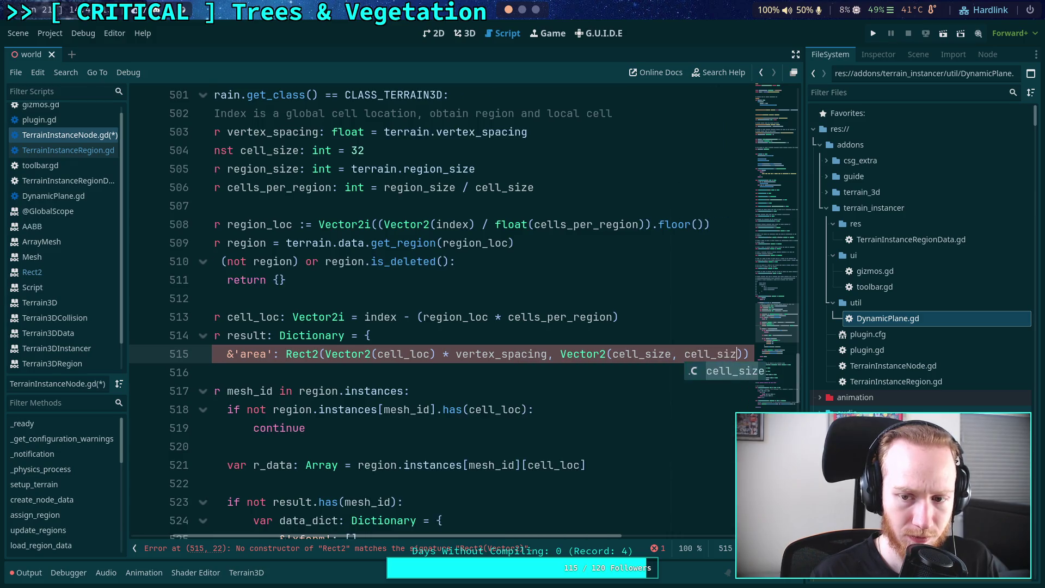
type("* vertex_spacing")
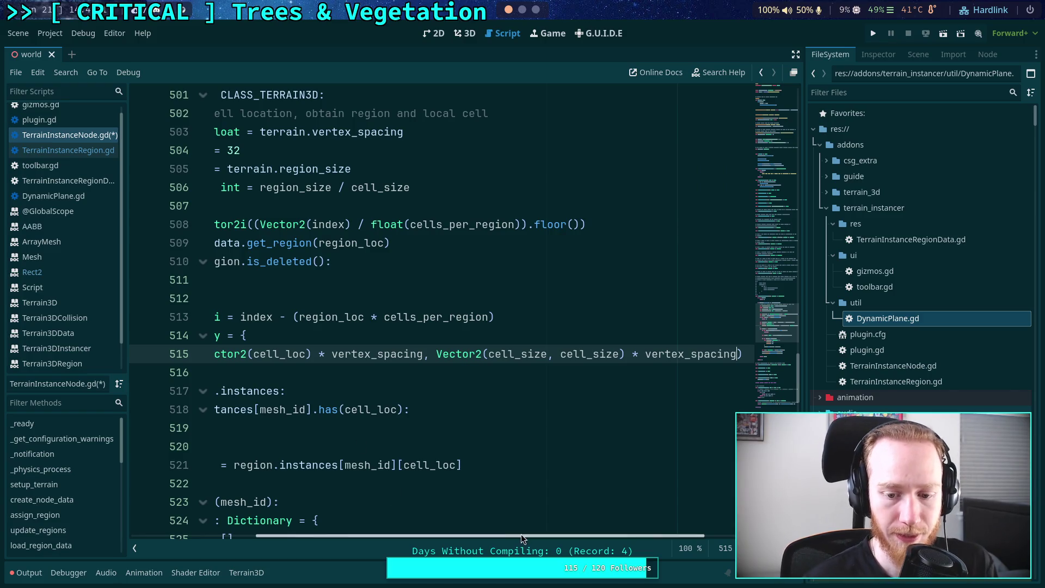
left_click_drag(521, 535, 396, 535)
left_click(387, 355)
key("Return")
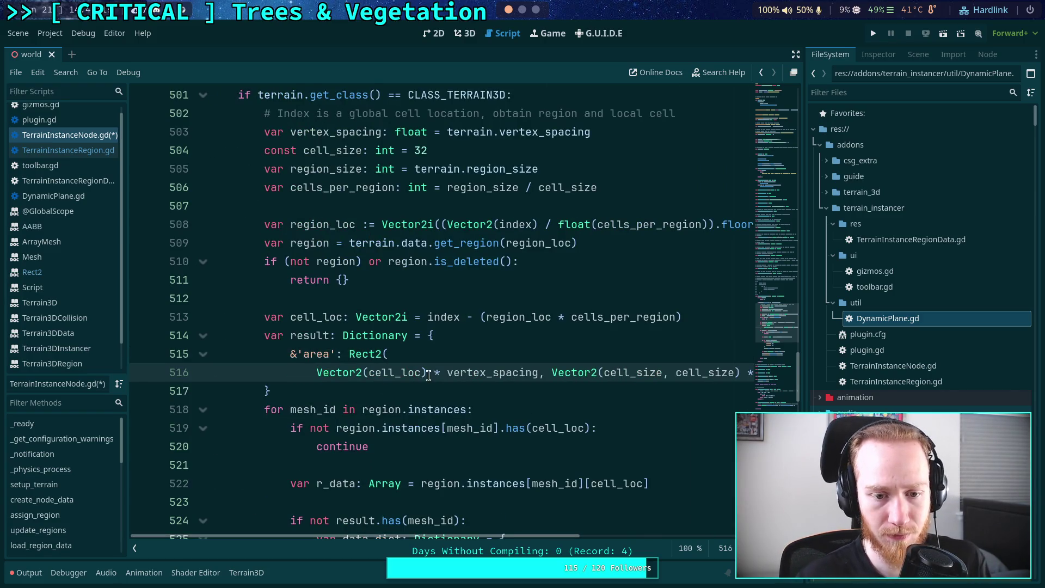
left_click(576, 373)
key("Return")
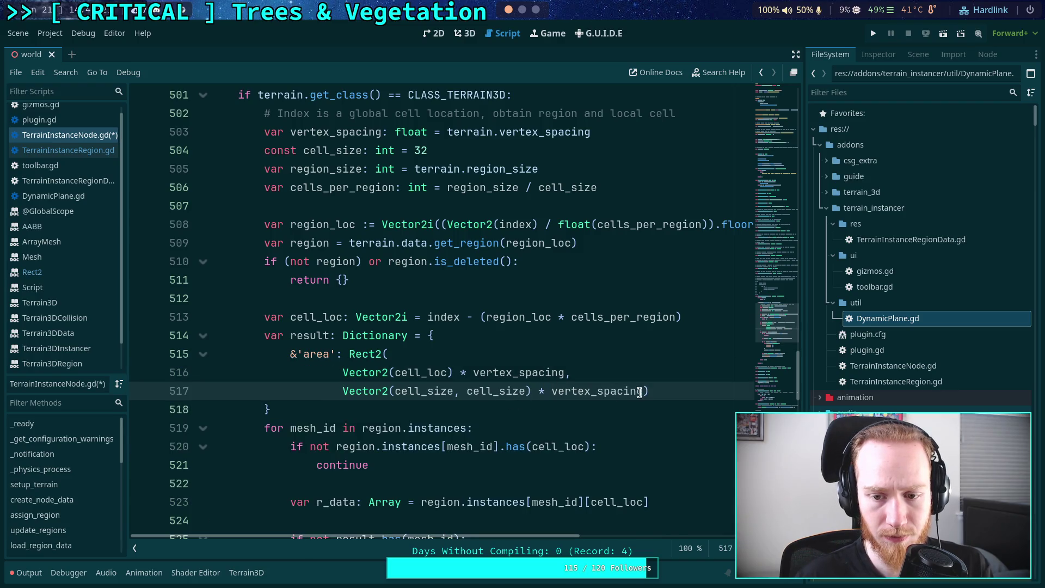
left_click(643, 391)
key("Return")
key("BackSpace")
key("End")
type(",")
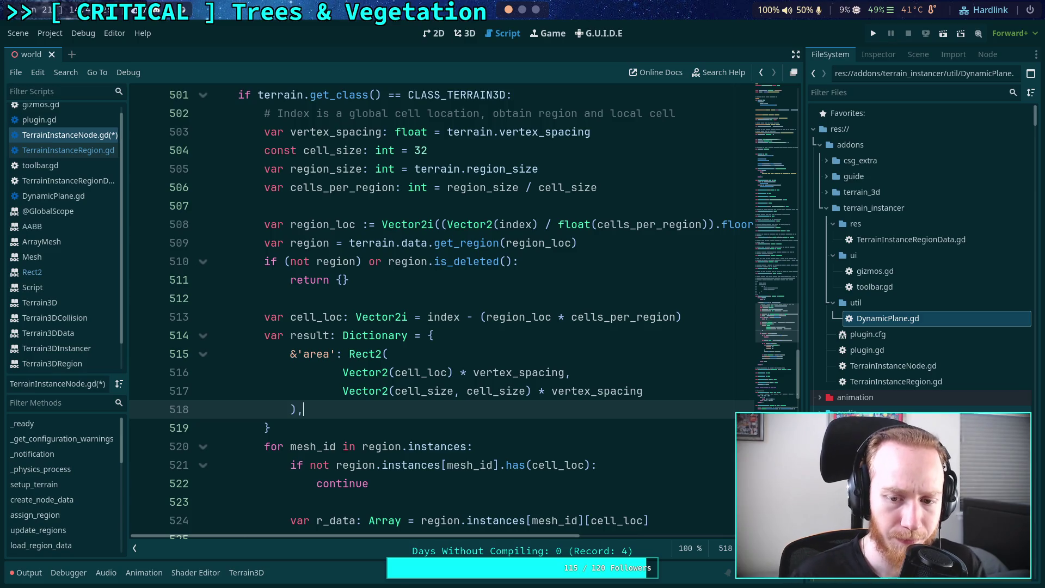
left_click(432, 428)
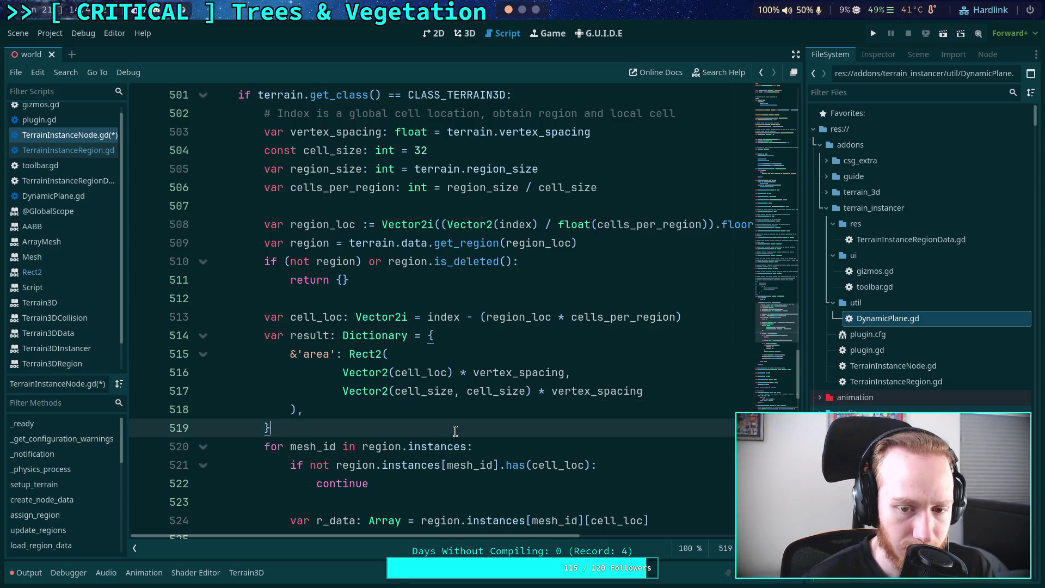
mouse_move(412, 391)
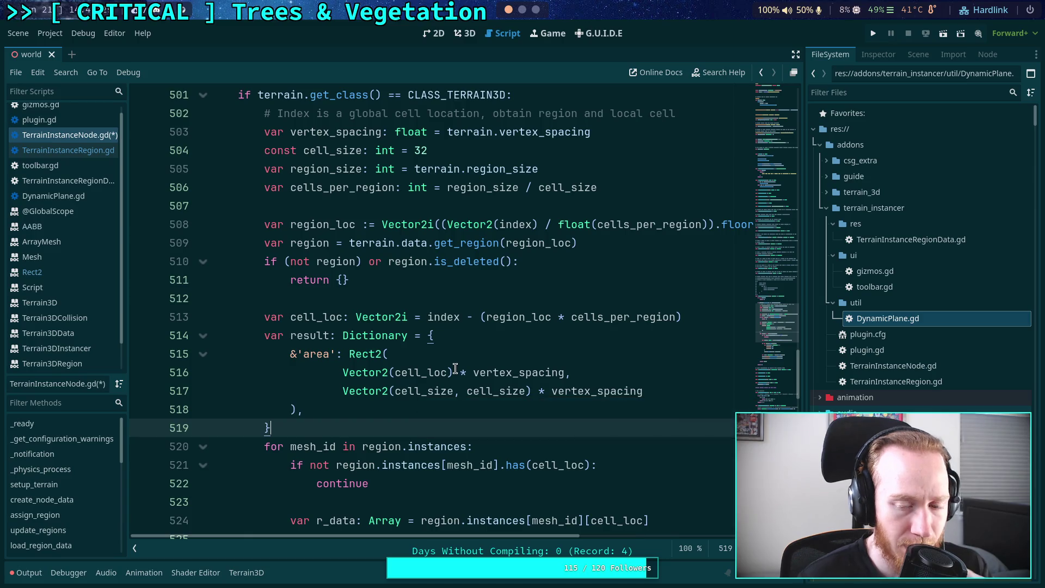
left_click(455, 371)
type("* ")
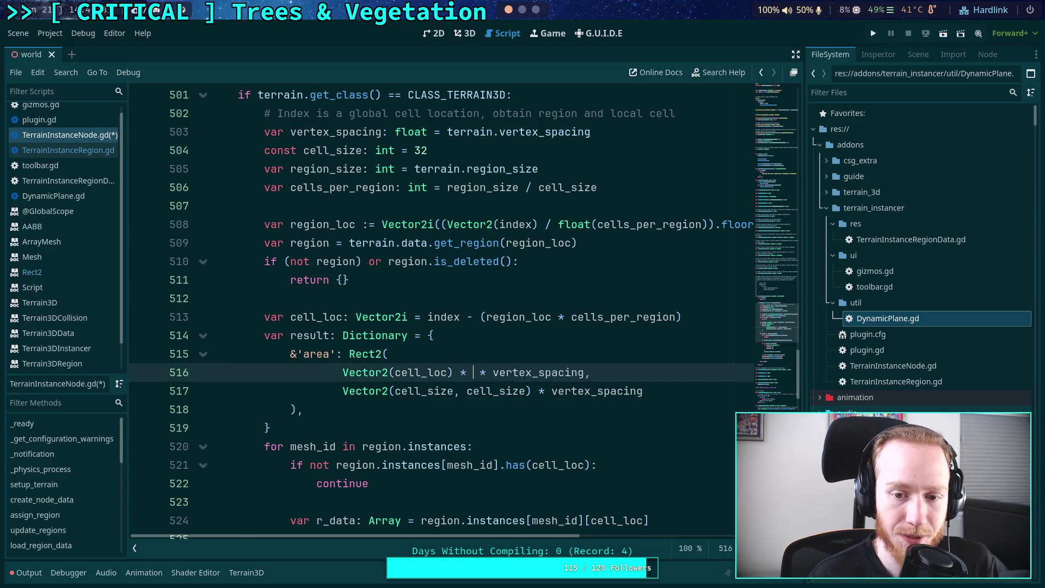
type("cell_size")
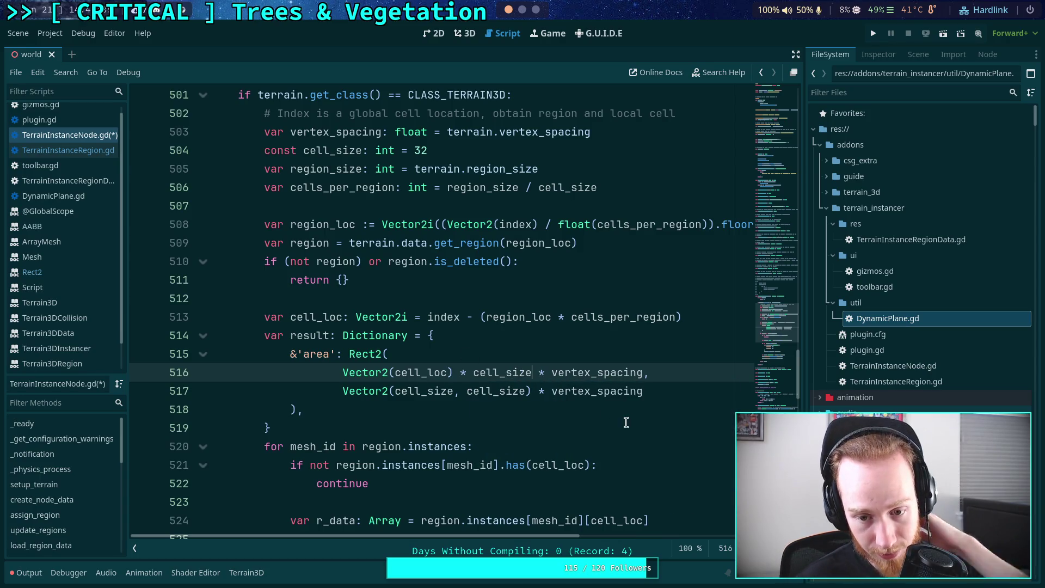
left_click(618, 420)
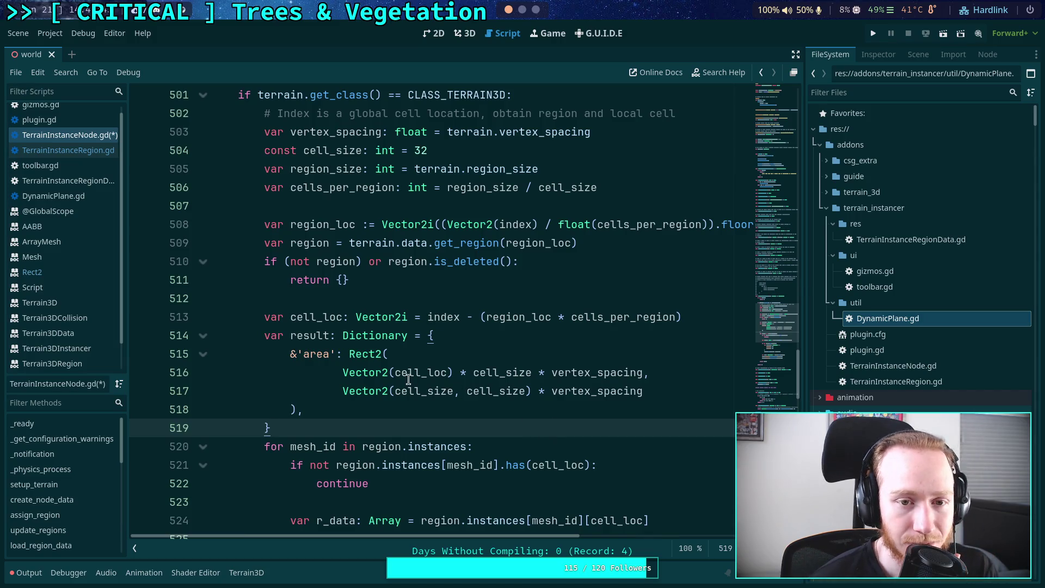
scroll(396, 370, "up", 3)
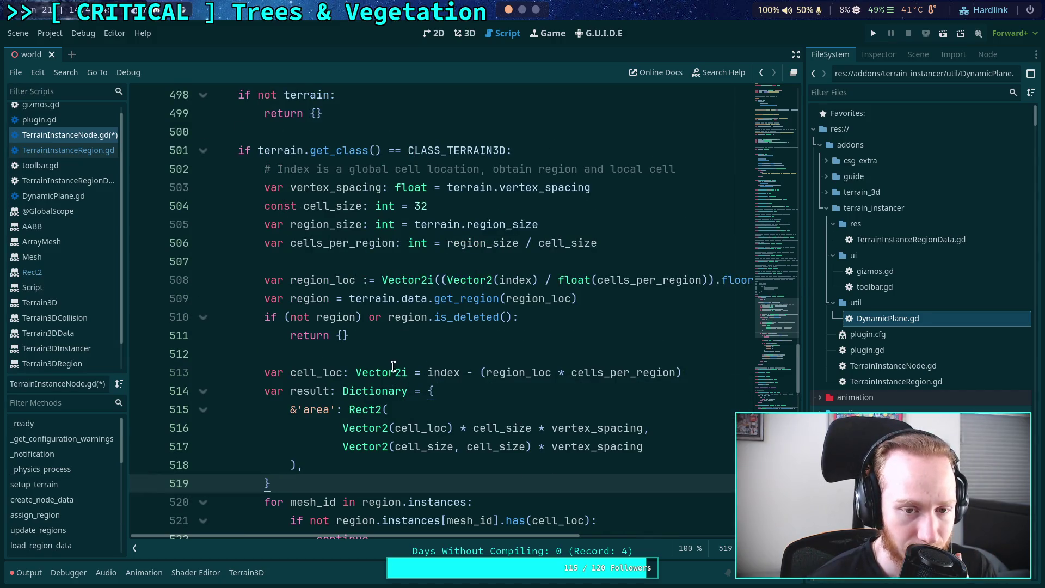
mouse_move(394, 364)
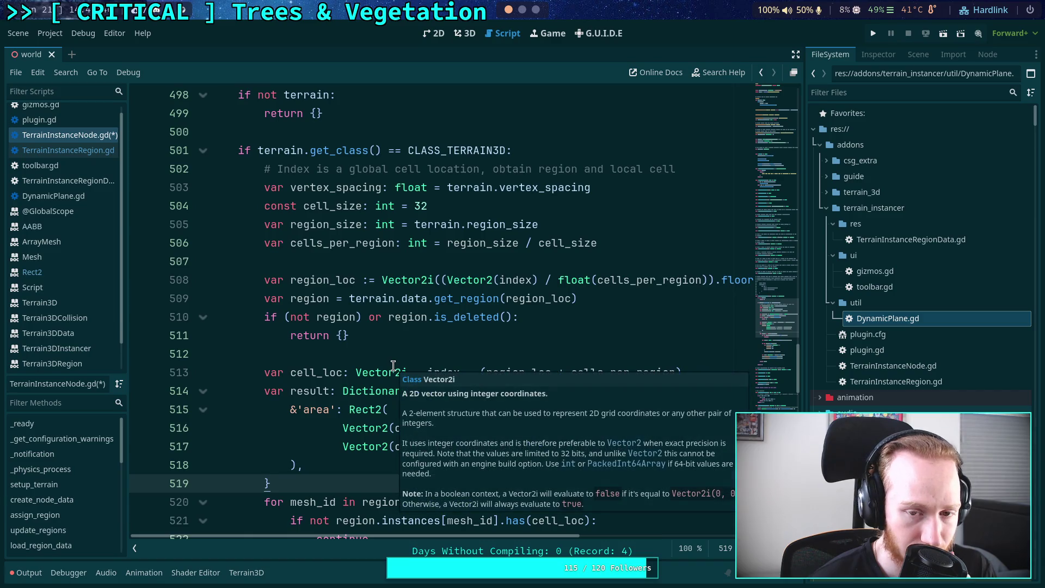
left_click(336, 353)
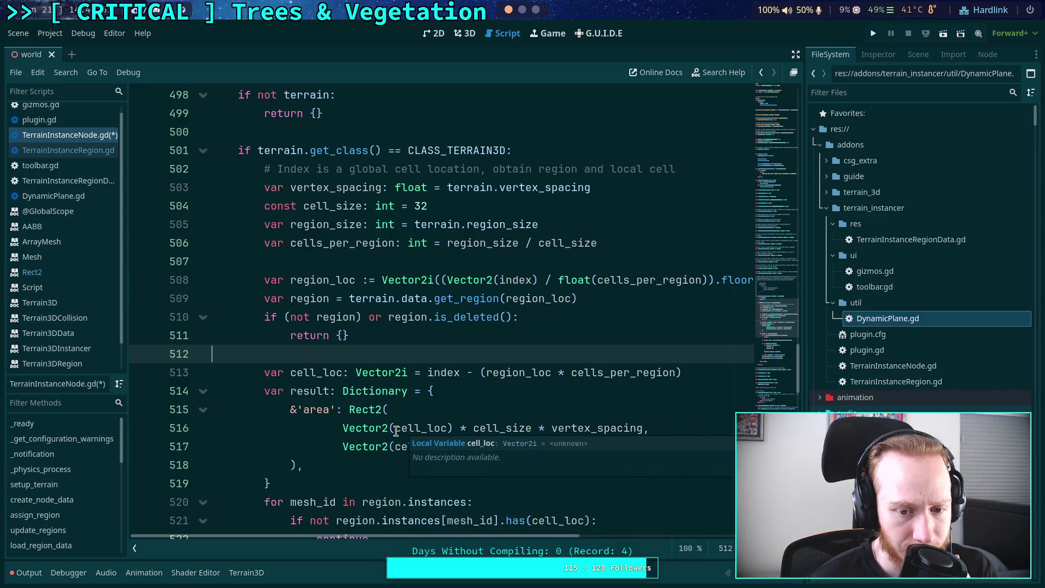
left_click_drag(394, 428, 417, 428)
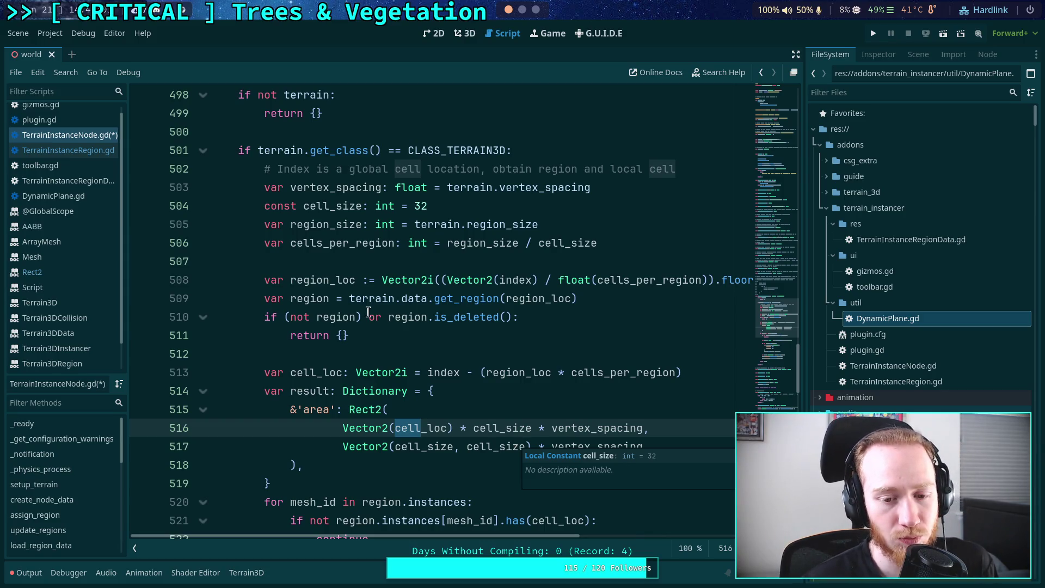
scroll(368, 312, "up", 3)
double_click(370, 242)
scroll(453, 333, "down", 4)
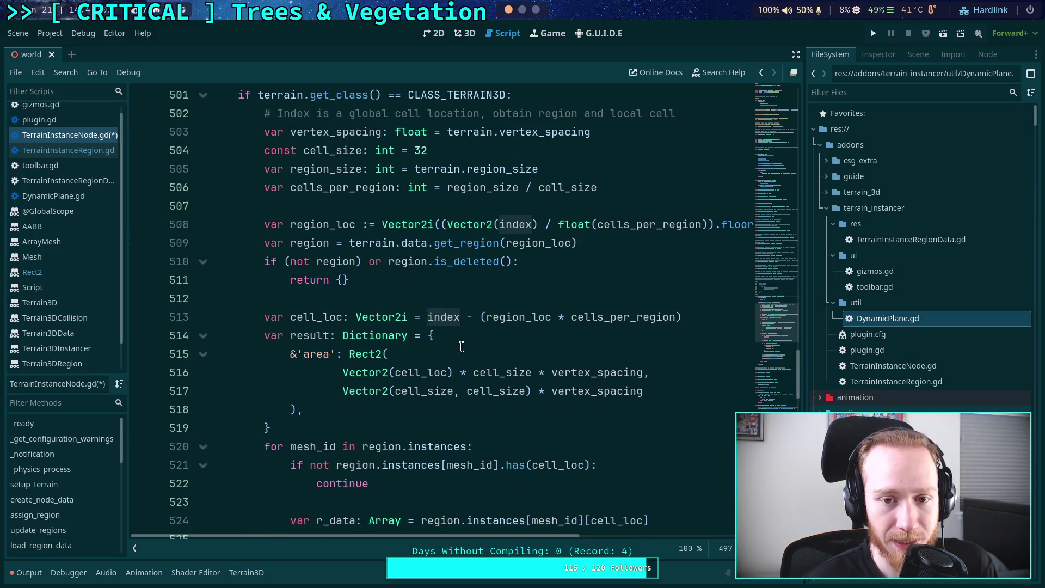
double_click(412, 373)
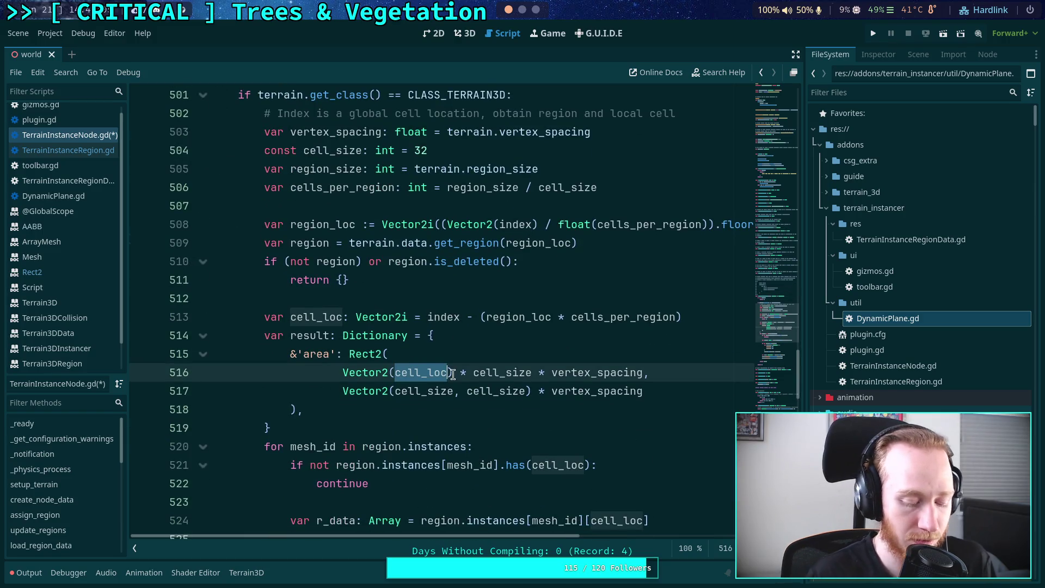
Insert Vector2(region_loc) * region_size before the Vector2(index) term in the area position
type("index")
left_click(474, 337)
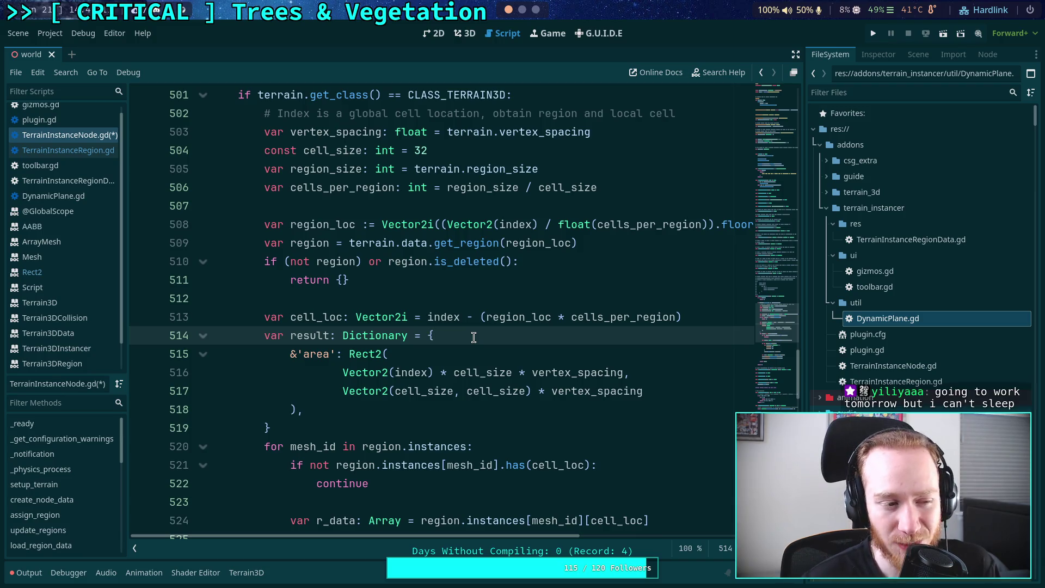
double_click(413, 374)
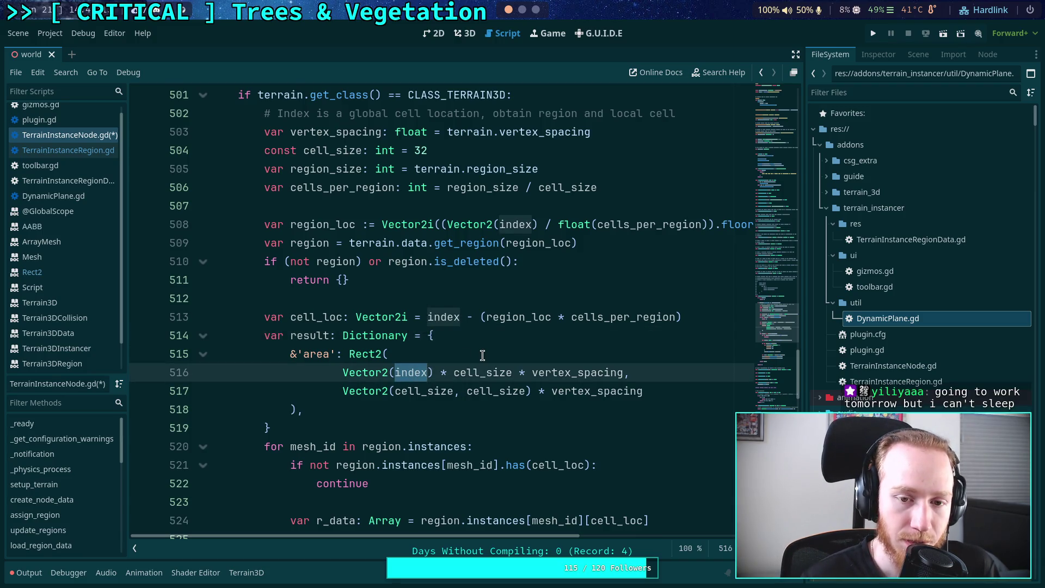
scroll(483, 355, "up", 1)
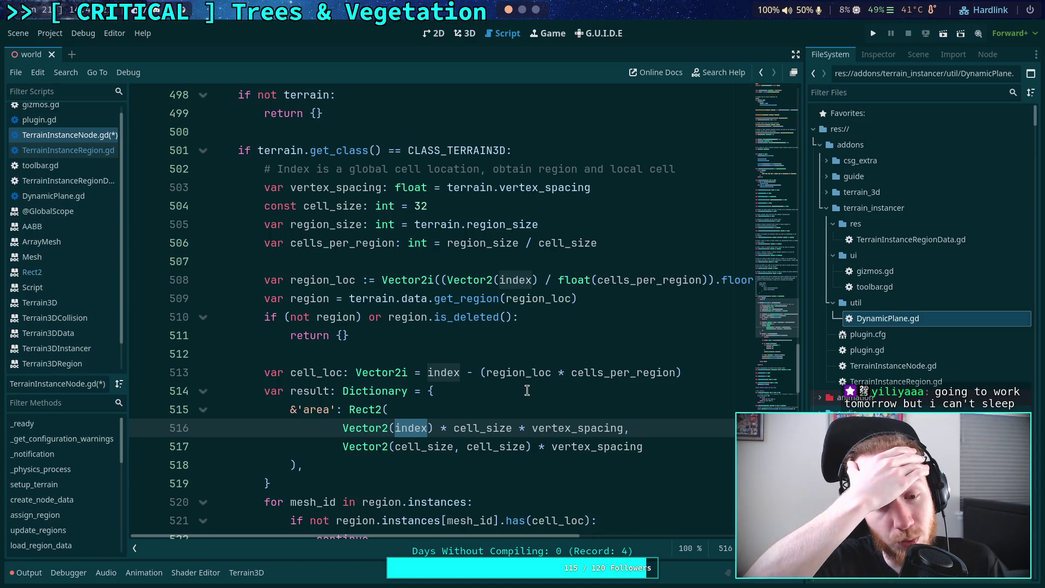
left_click(343, 427)
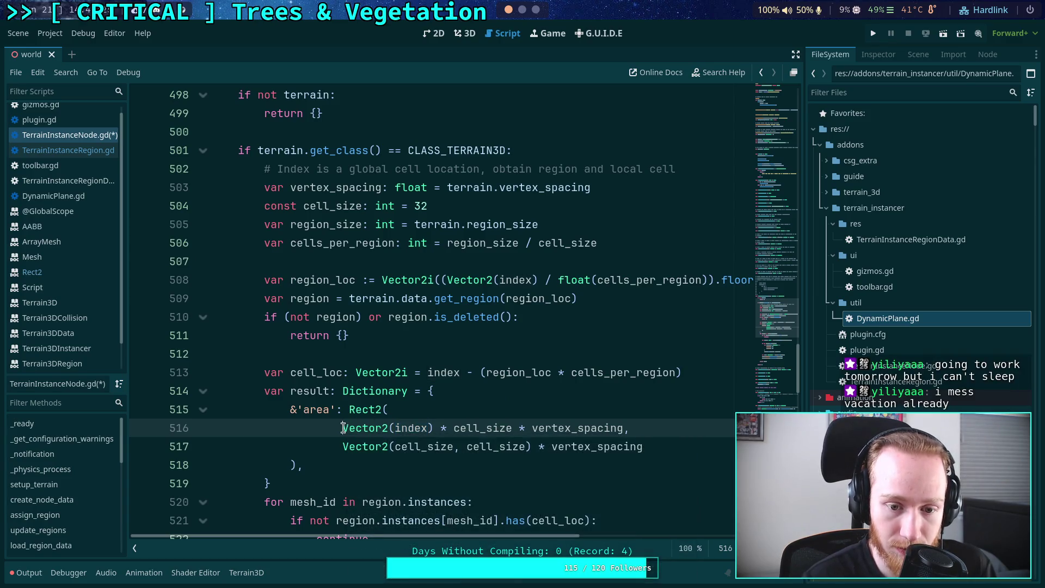
type("Vector")
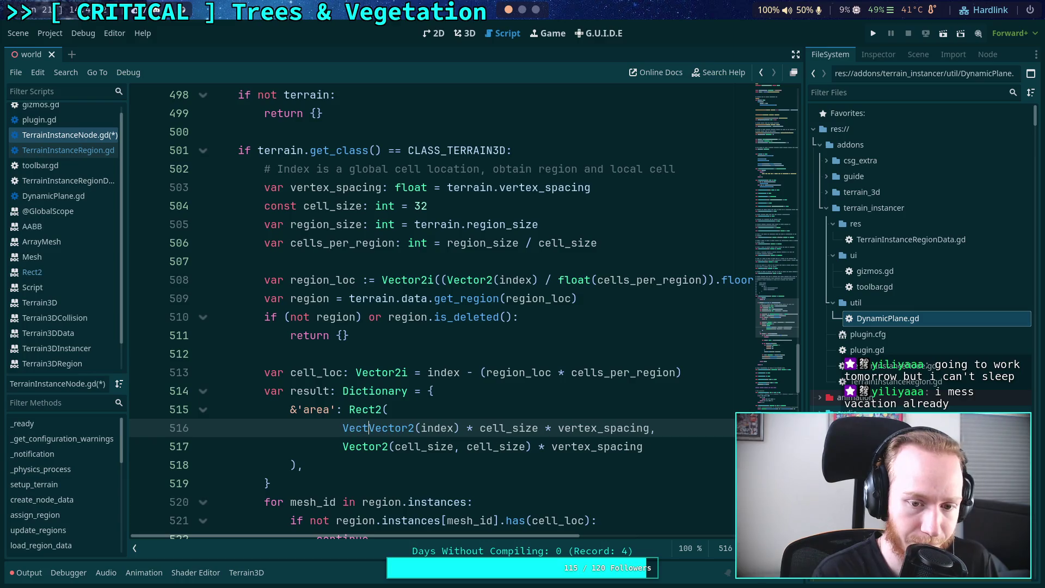
type("2(region_")
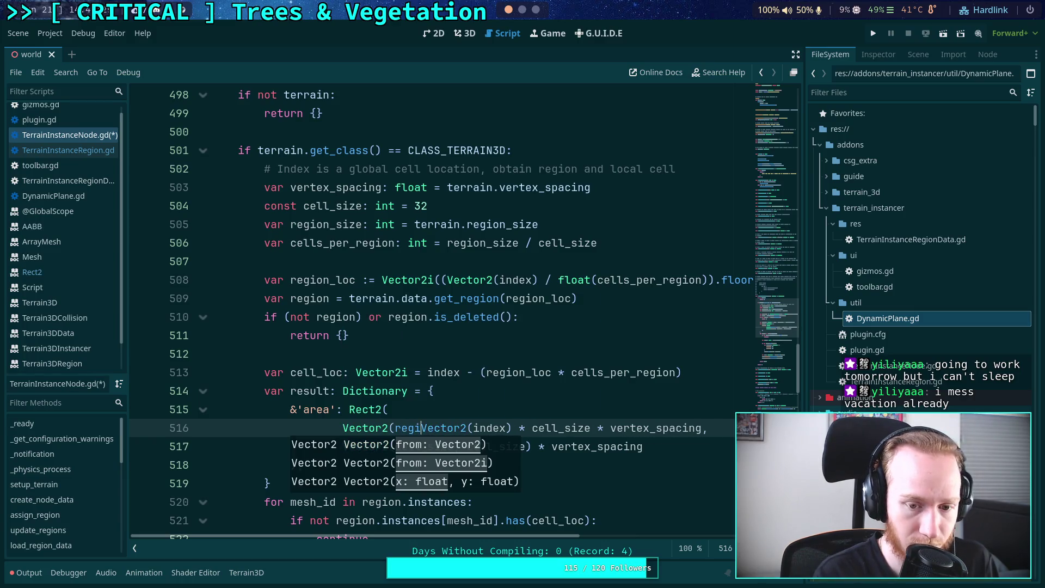
type("loc) * r")
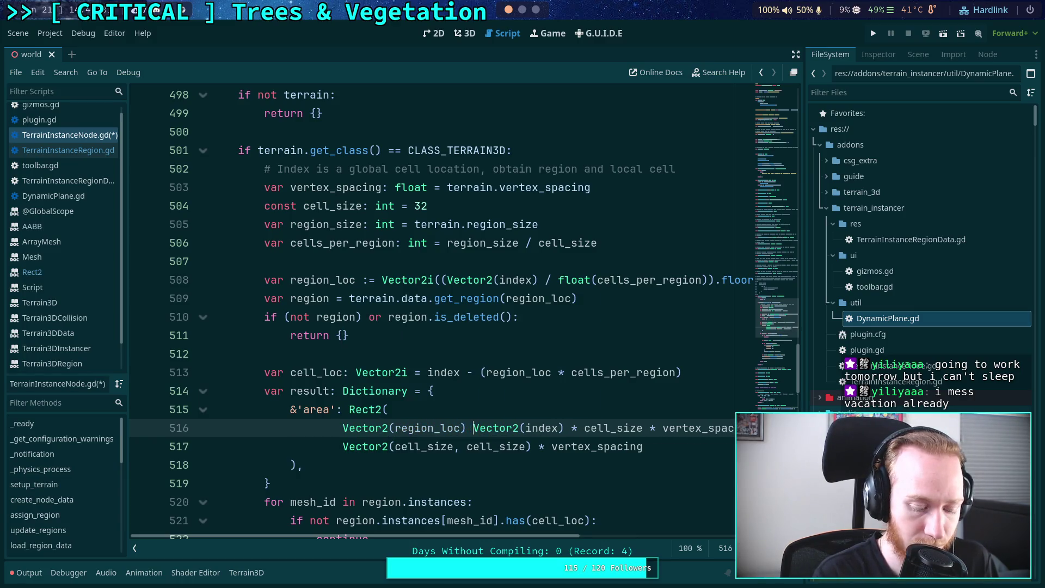
type("egion_size")
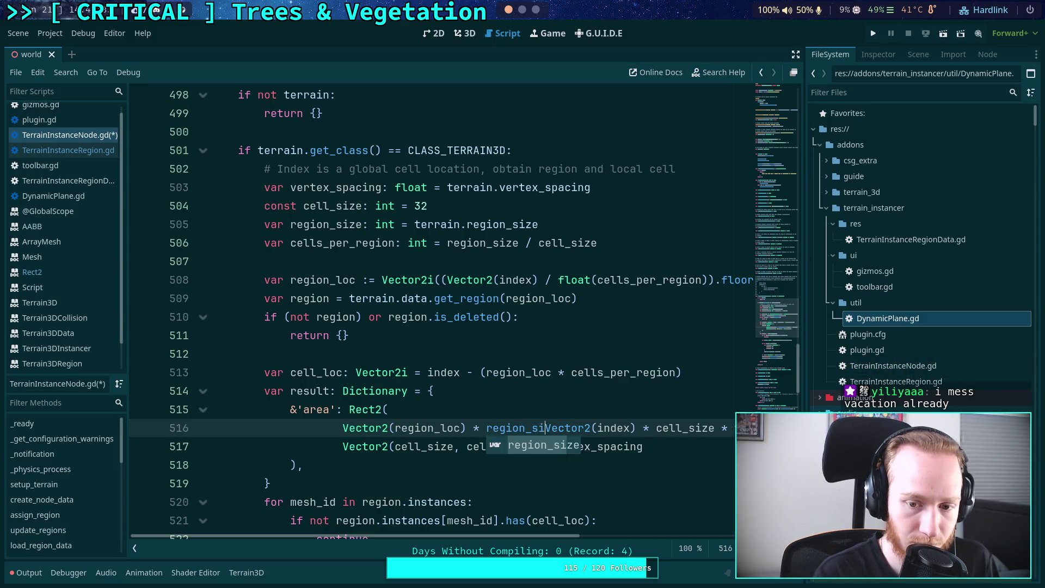
Wrap the region term in parentheses followed by '+', and change the next line's index to cell_loc
left_click(343, 428)
type("(")
left_click(564, 428)
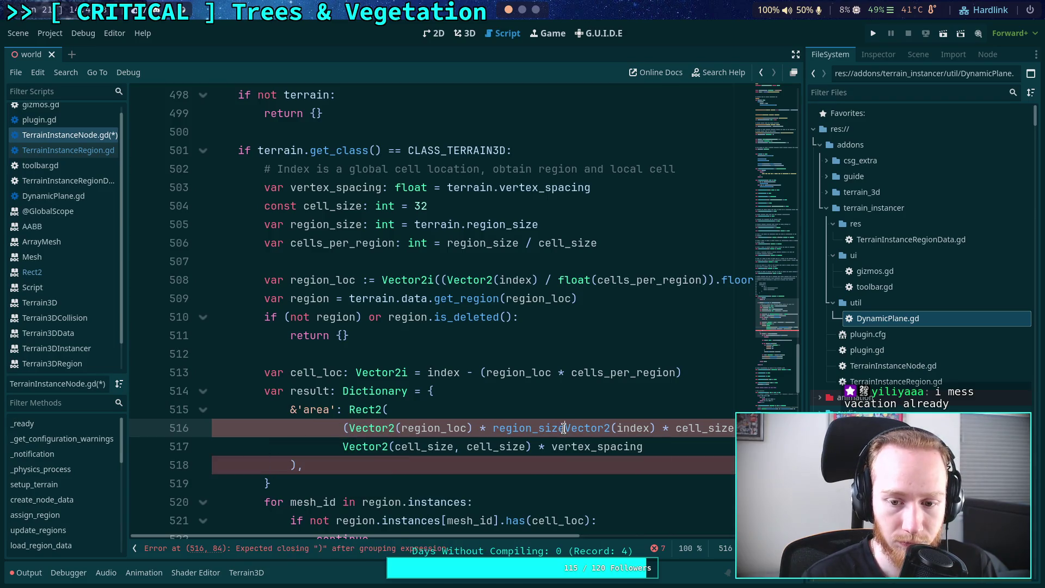
type(")")
type(" +")
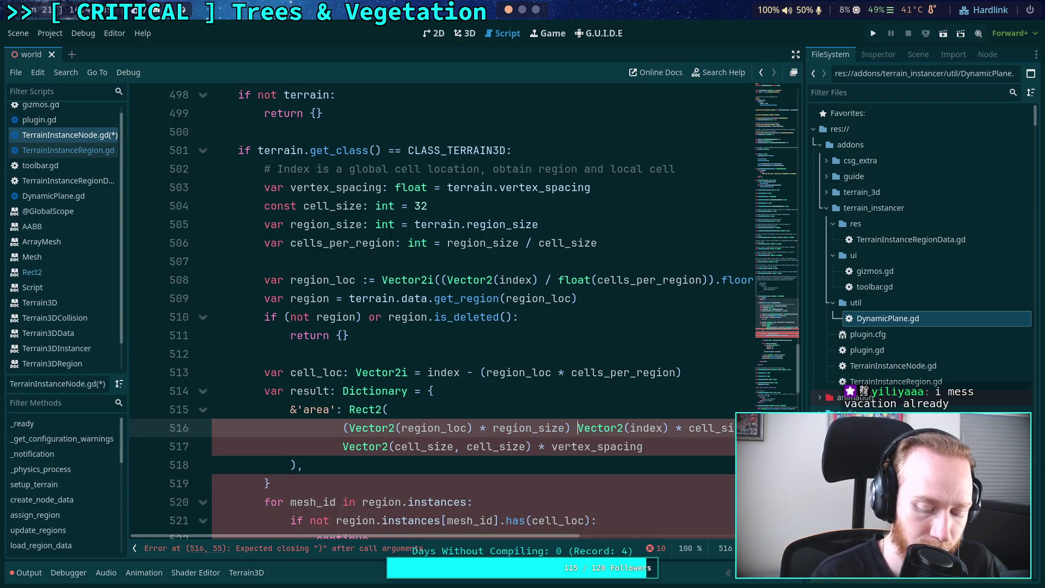
key("Return")
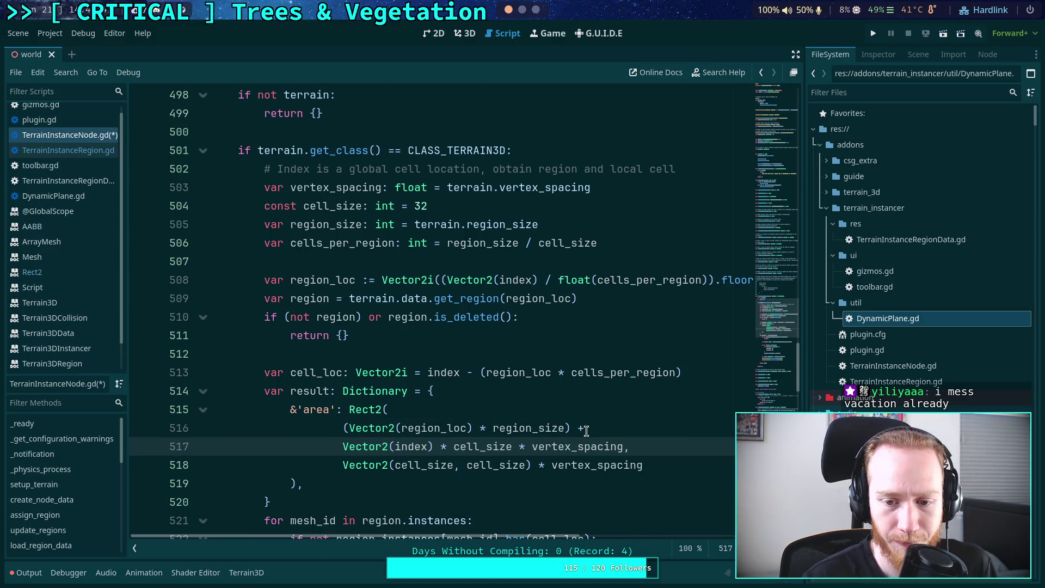
double_click(418, 451)
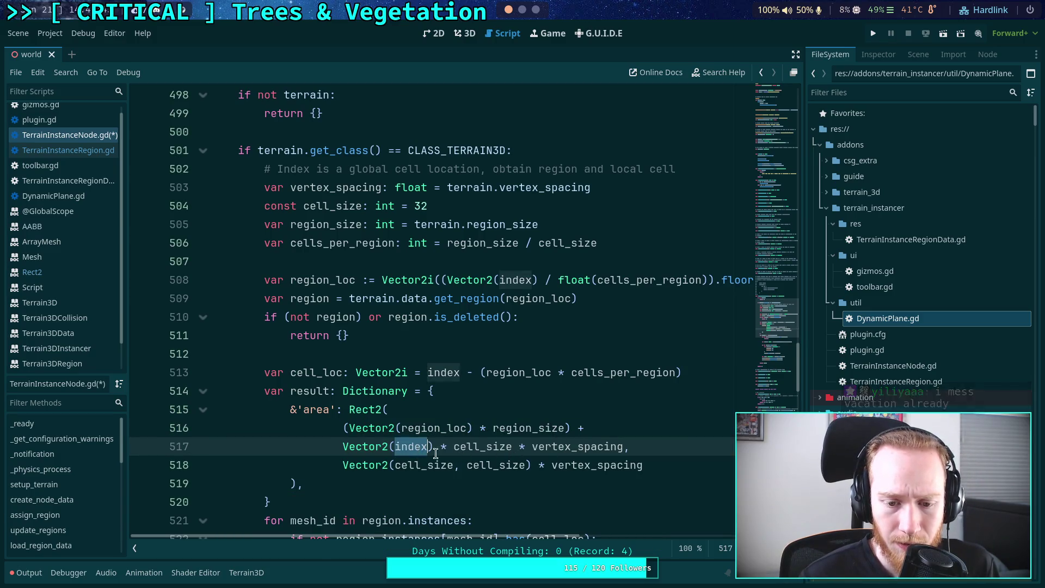
type("cell_loc")
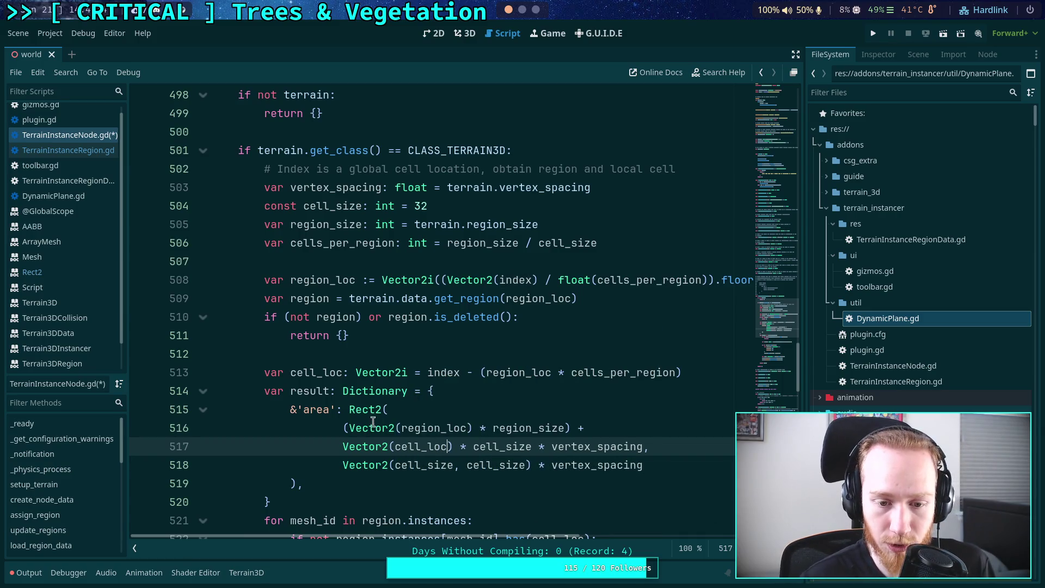
Add the outer parentheses, putting the region and indented cell terms on their own lines
left_click(343, 431)
type("(")
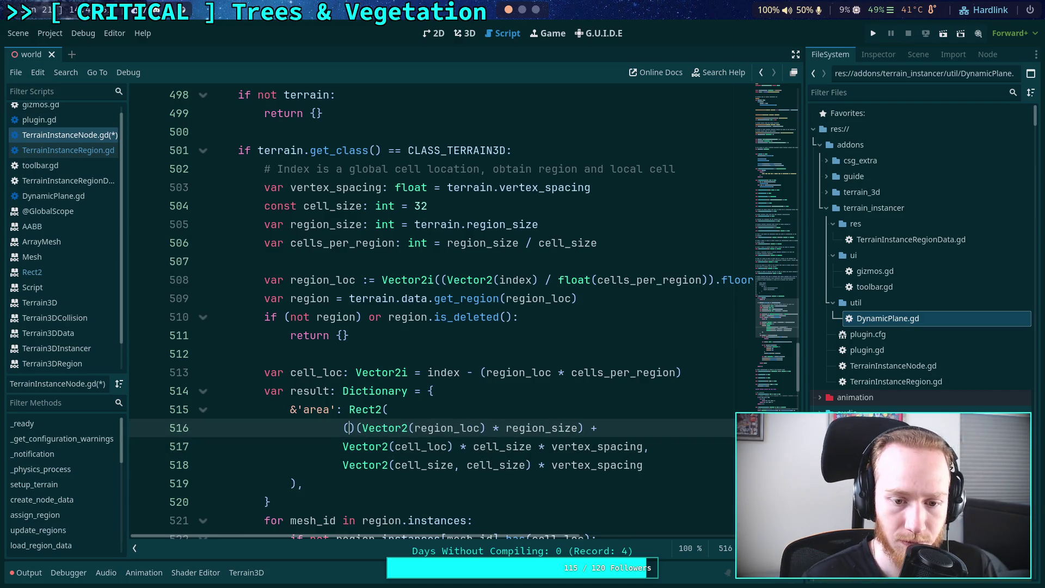
key("Return")
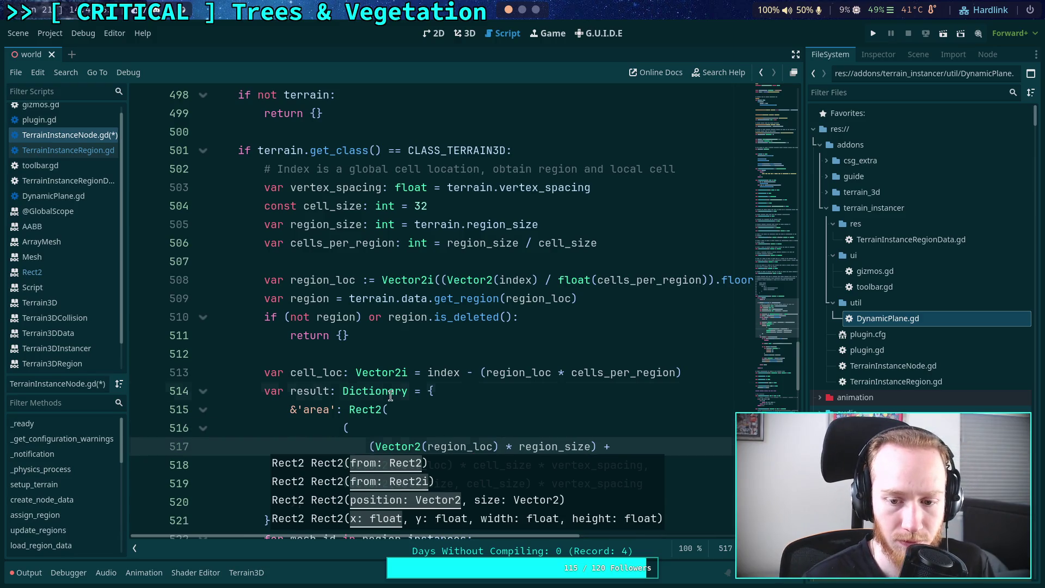
left_click(342, 465)
key("Tab")
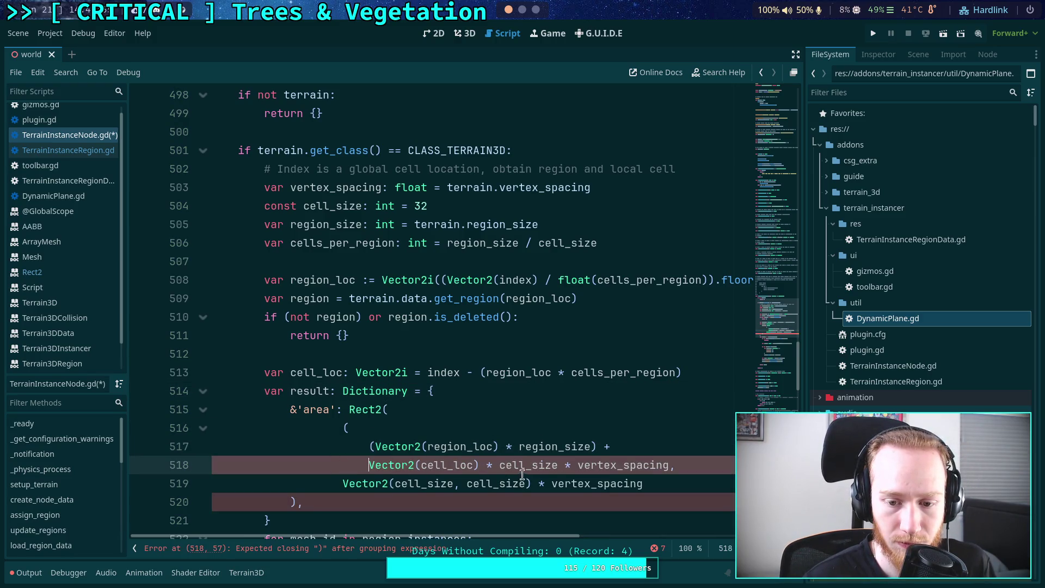
left_click(558, 466)
key("Return")
key("BackSpace")
type(") * vertex_spacing,")
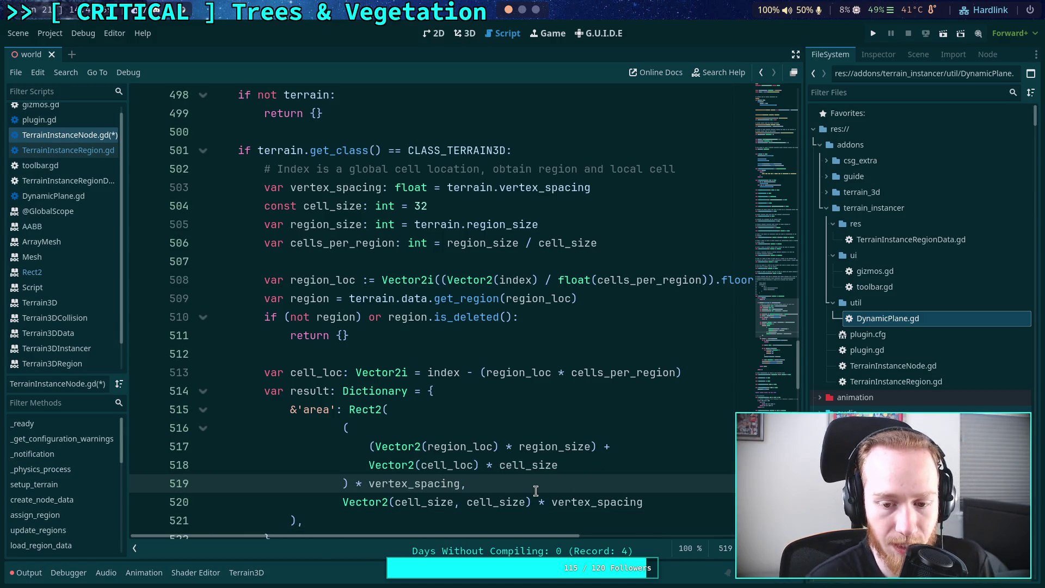
Review the result dictionary and place the caret at the end of the area entry
scroll(621, 478, "down", 1)
scroll(637, 471, "up", 1)
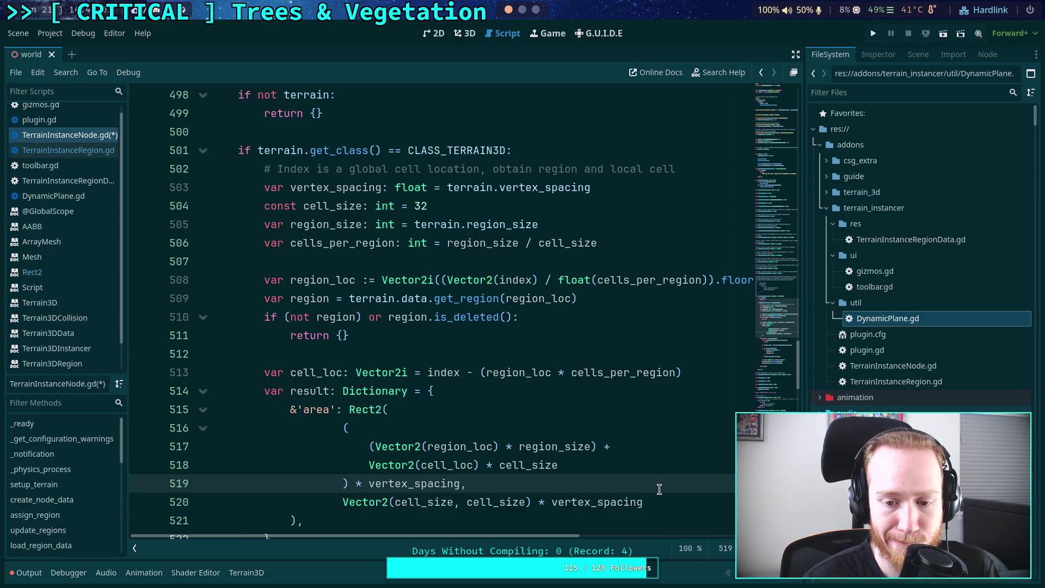
scroll(659, 489, "down", 1)
left_click(410, 484)
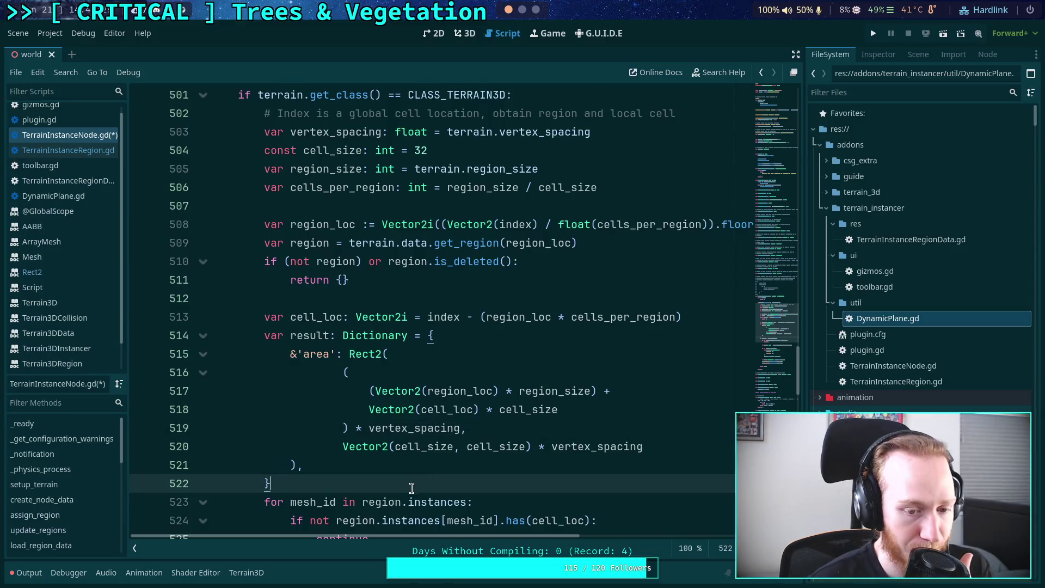
scroll(420, 468, "down", 1)
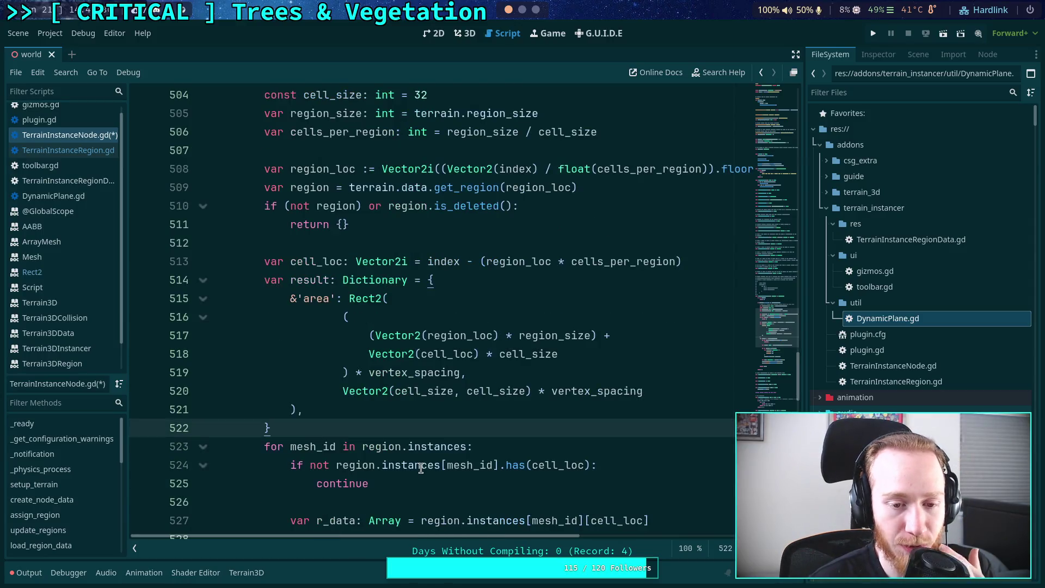
left_click(381, 409)
scroll(372, 410, "down", 5)
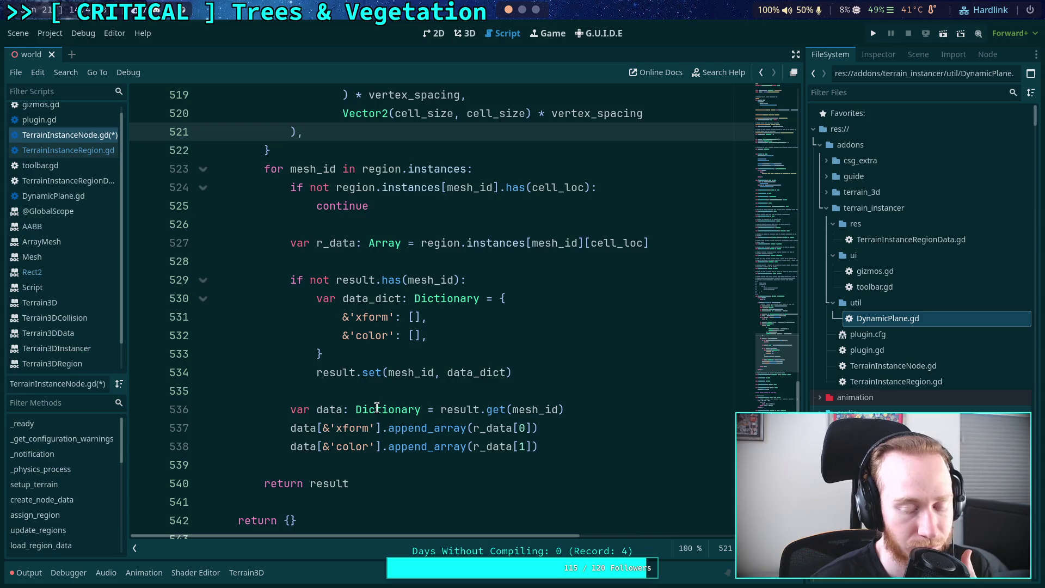
scroll(377, 407, "up", 5)
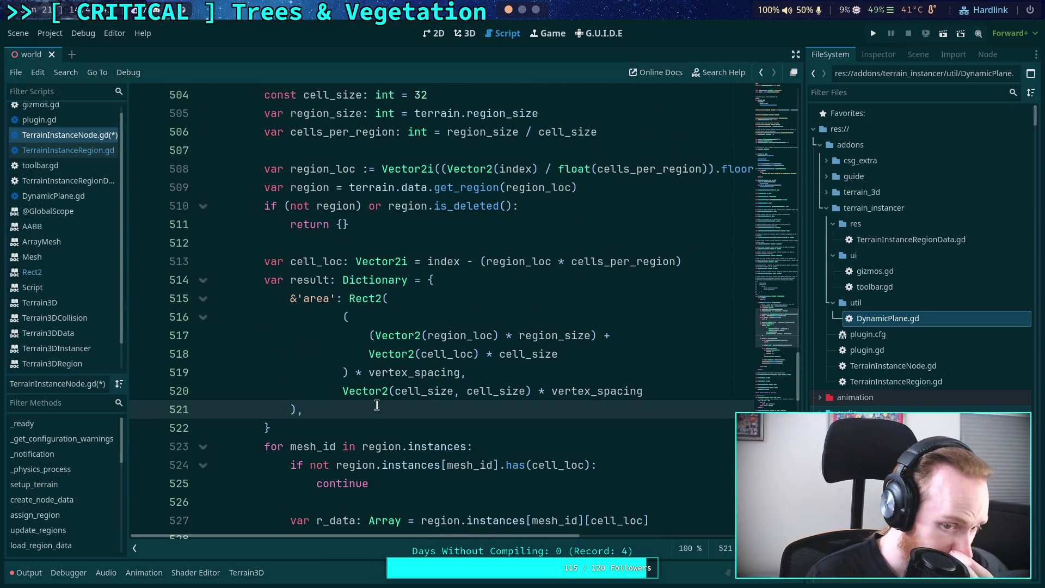
Start a new 'instance' entry with Dictionary( below the area entry
key("Return")
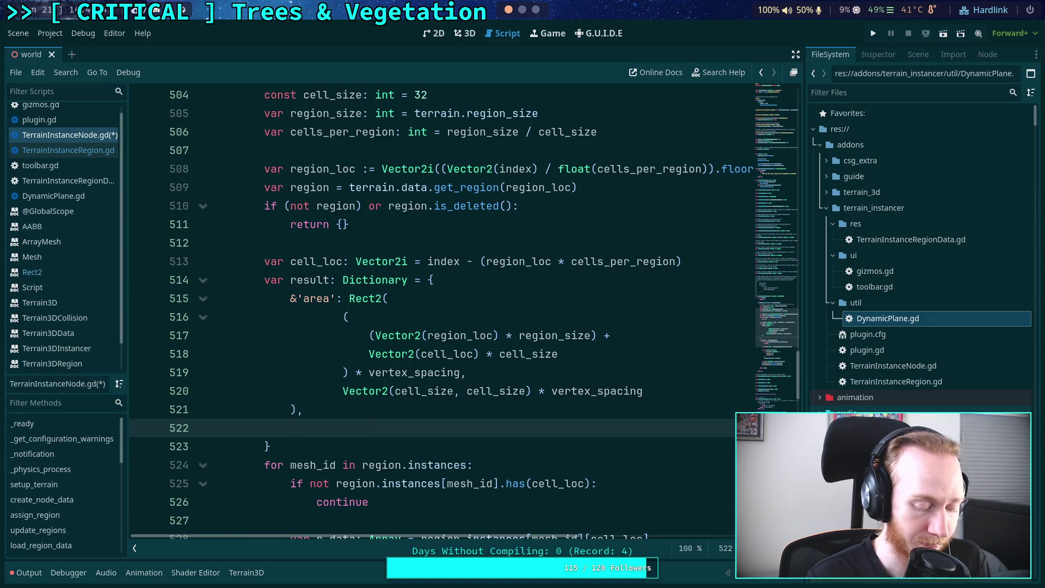
type("&'instanc")
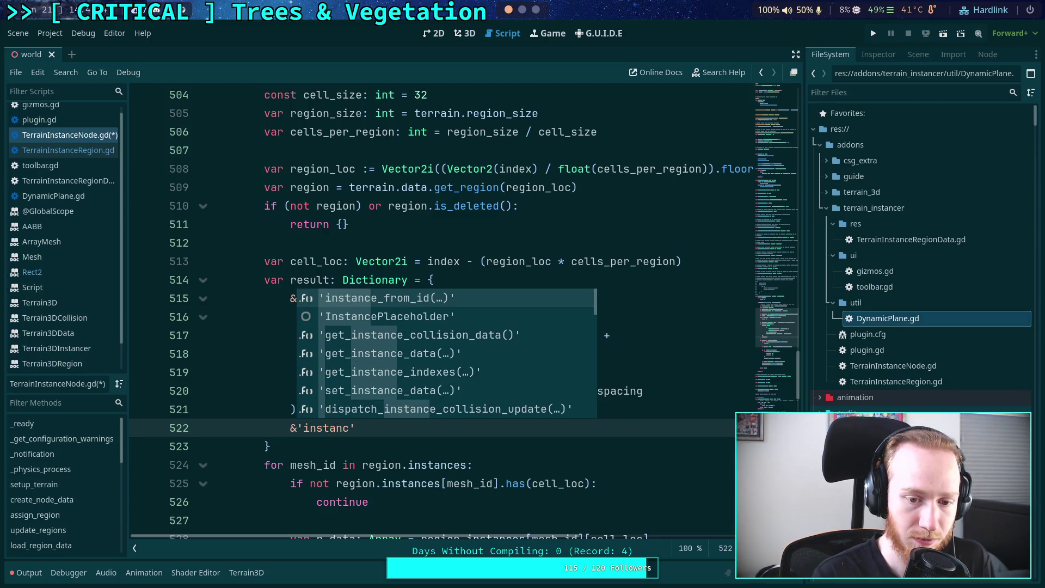
type("e")
key("Escape")
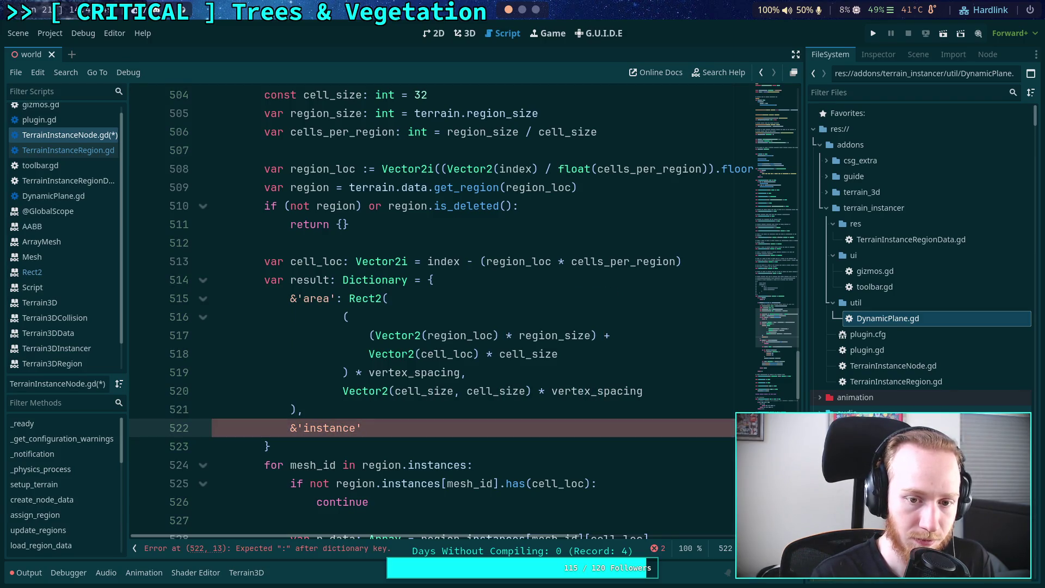
type(": Dictionary")
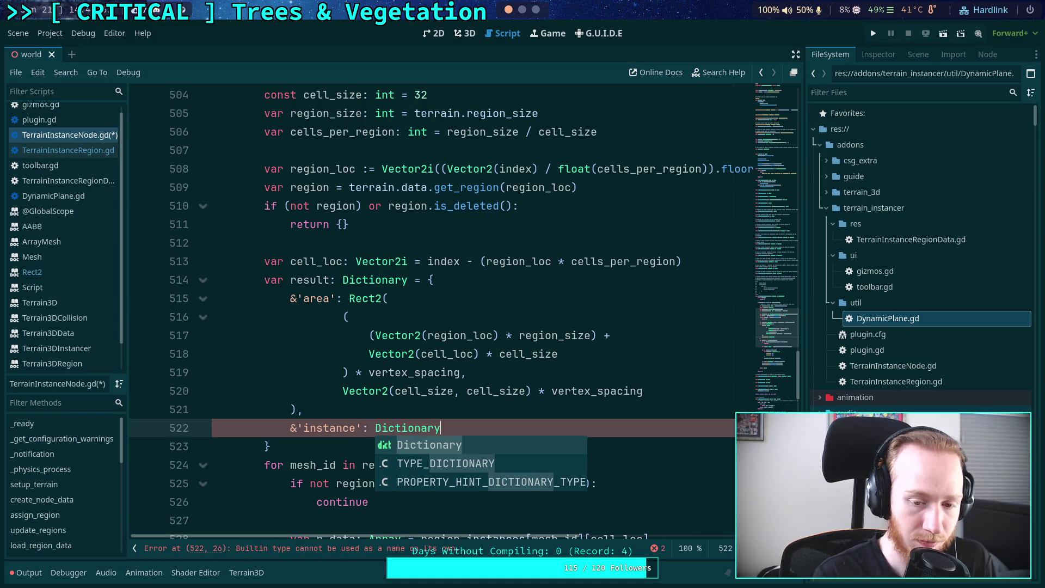
type("(")
Replace the end of the doc comment with 'the index is invalid'
scroll(435, 310, "up", 3)
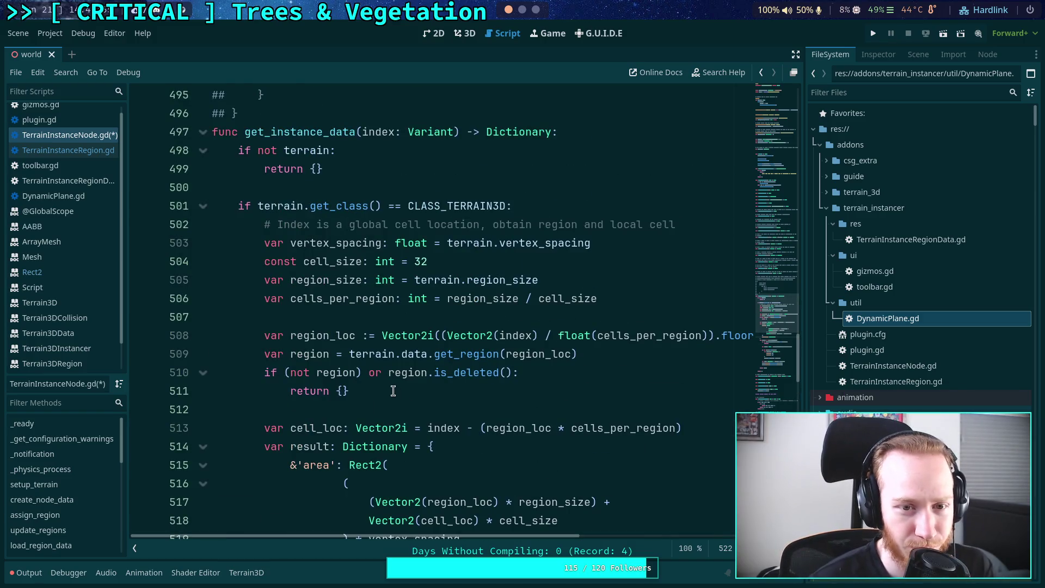
scroll(337, 271, "up", 7)
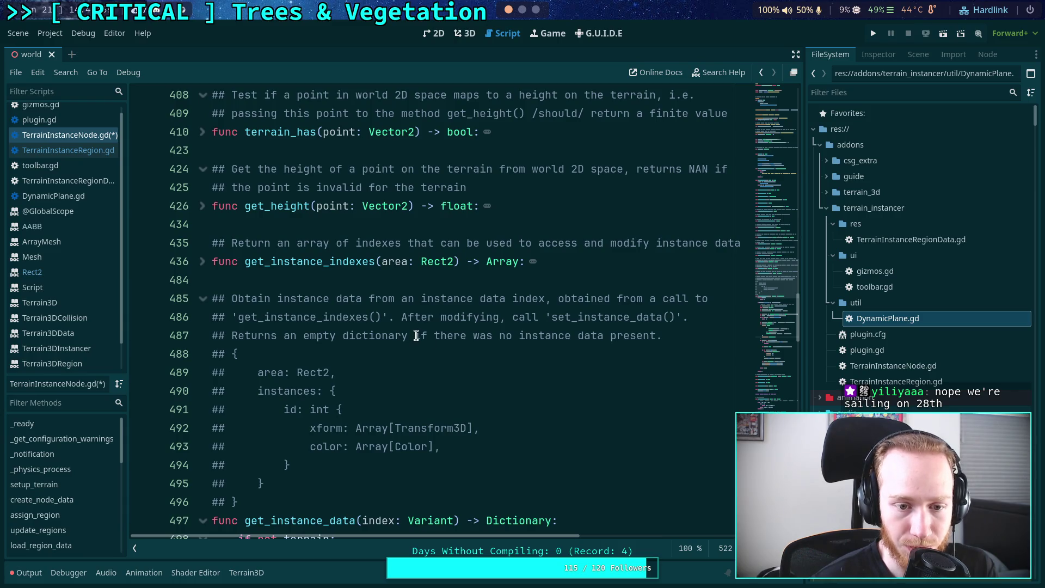
left_click_drag(434, 335, 657, 335)
type("the index i")
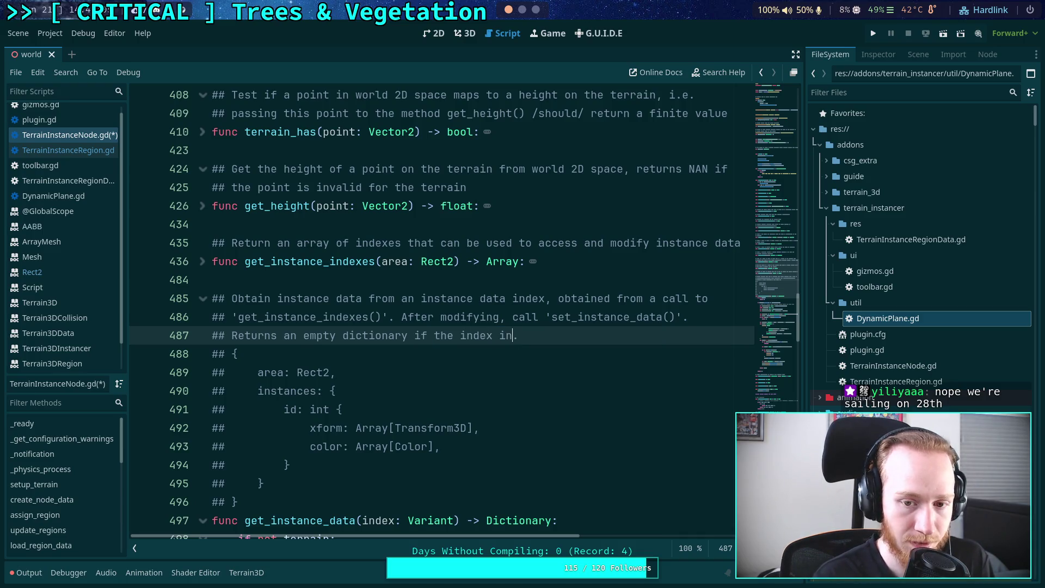
type("s invalid")
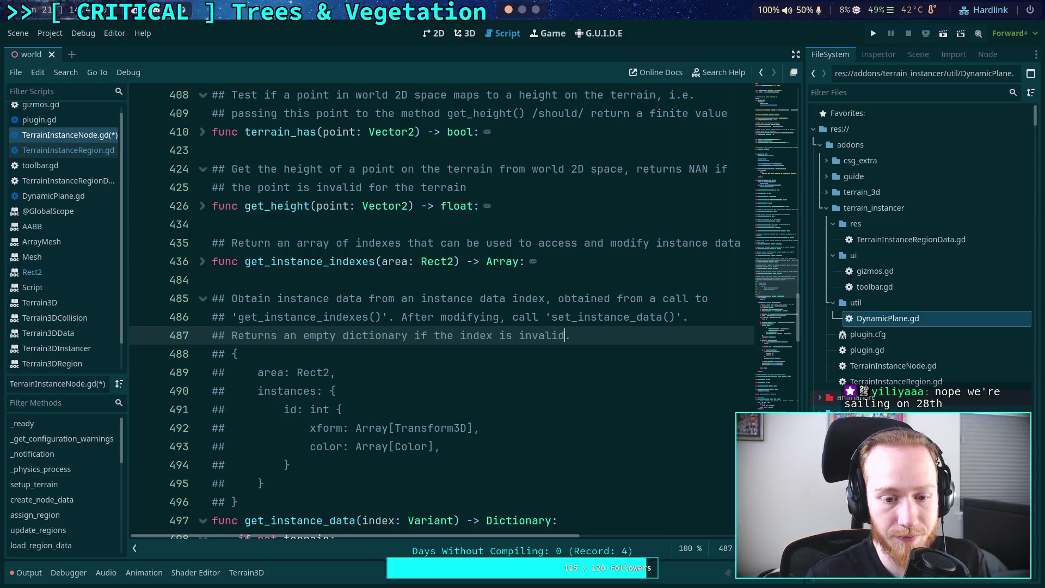
scroll(460, 337, "down", 20)
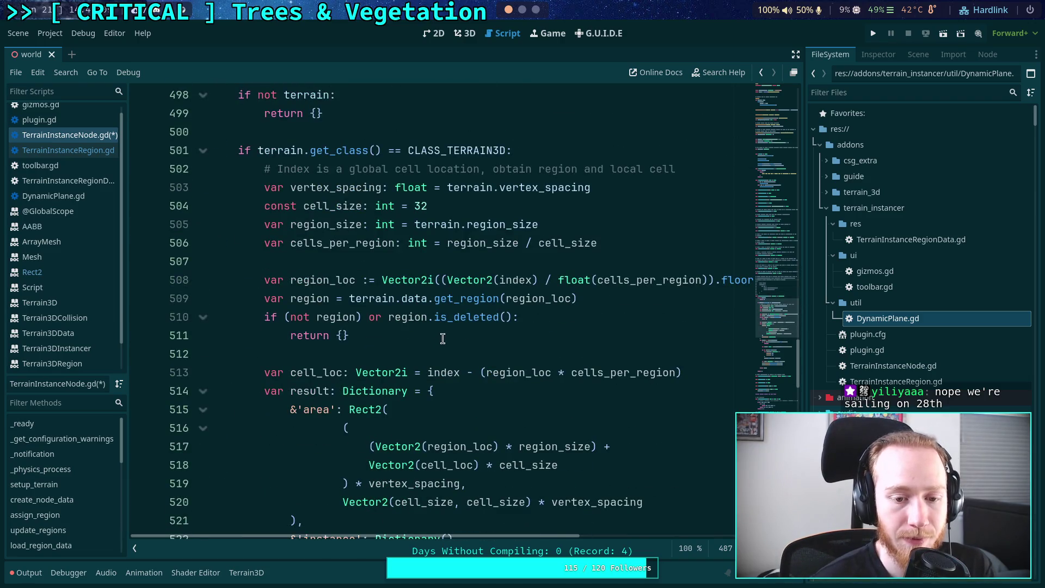
scroll(442, 338, "down", 2)
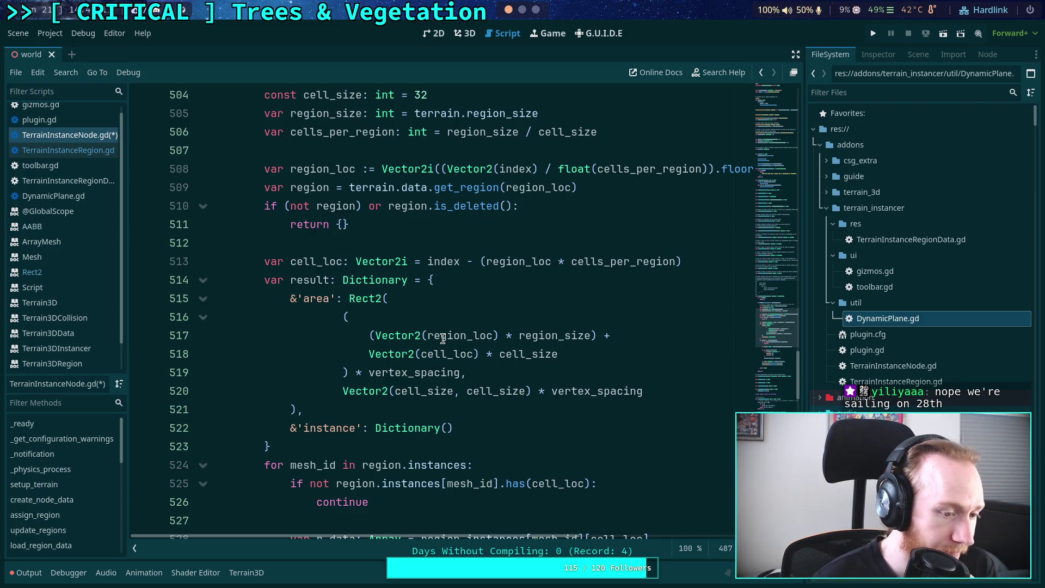
Move the caret back down to the end of the 'instance' entry
mouse_move(426, 343)
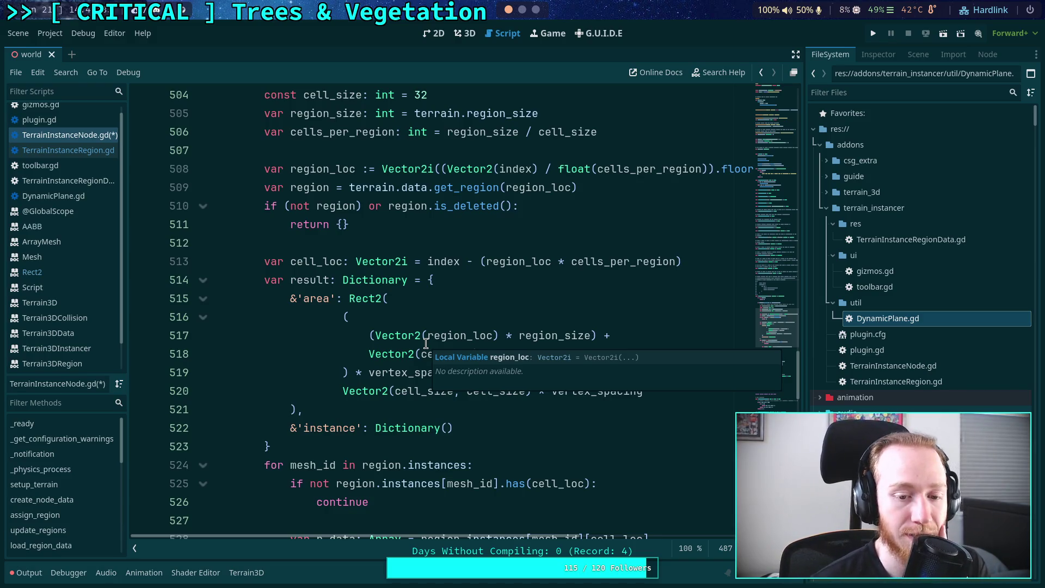
left_click(406, 406)
scroll(462, 419, "down", 1)
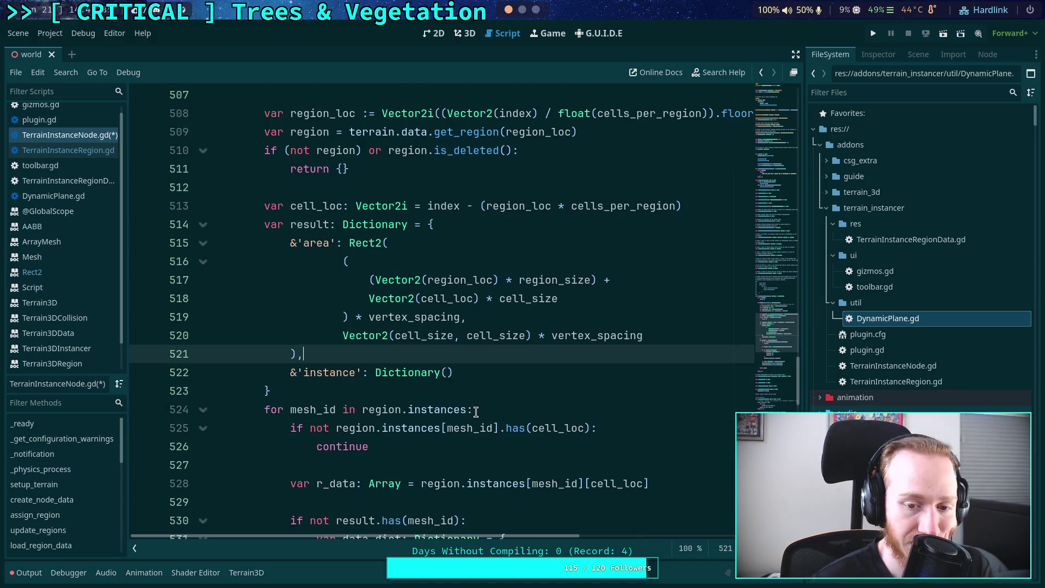
scroll(481, 368, "down", 2)
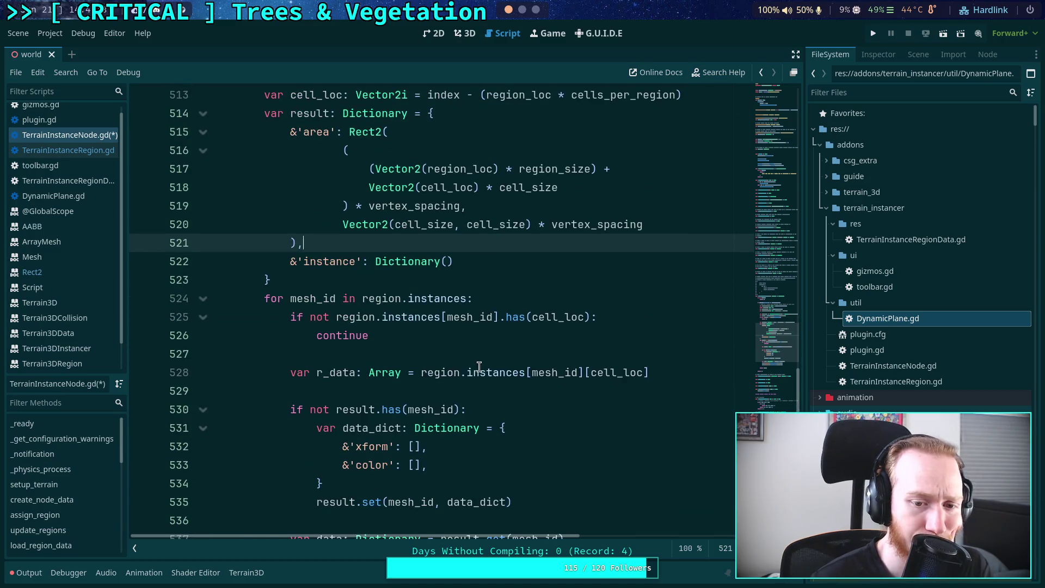
scroll(479, 365, "down", 2)
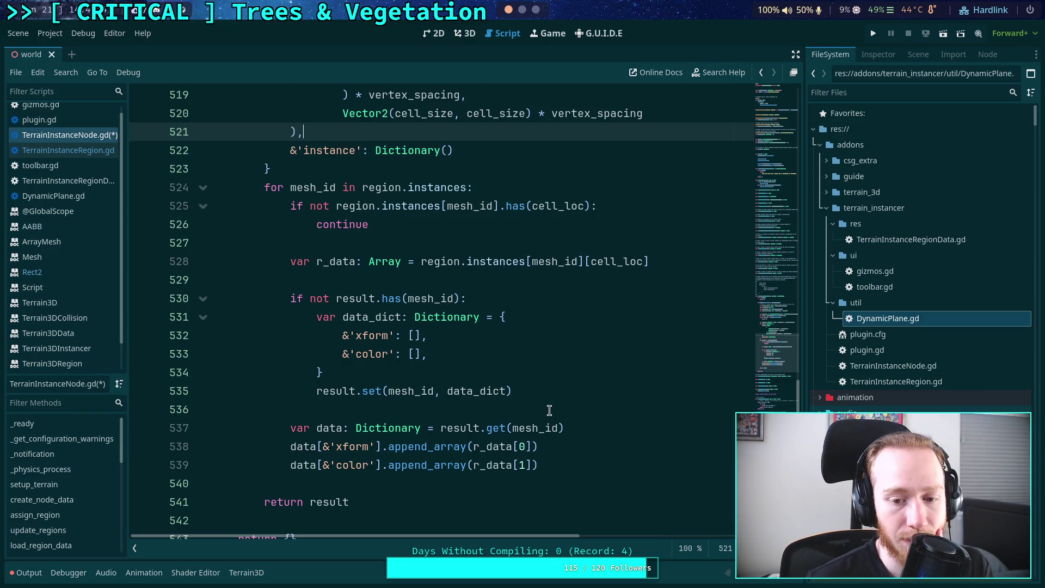
scroll(531, 367, "up", 3)
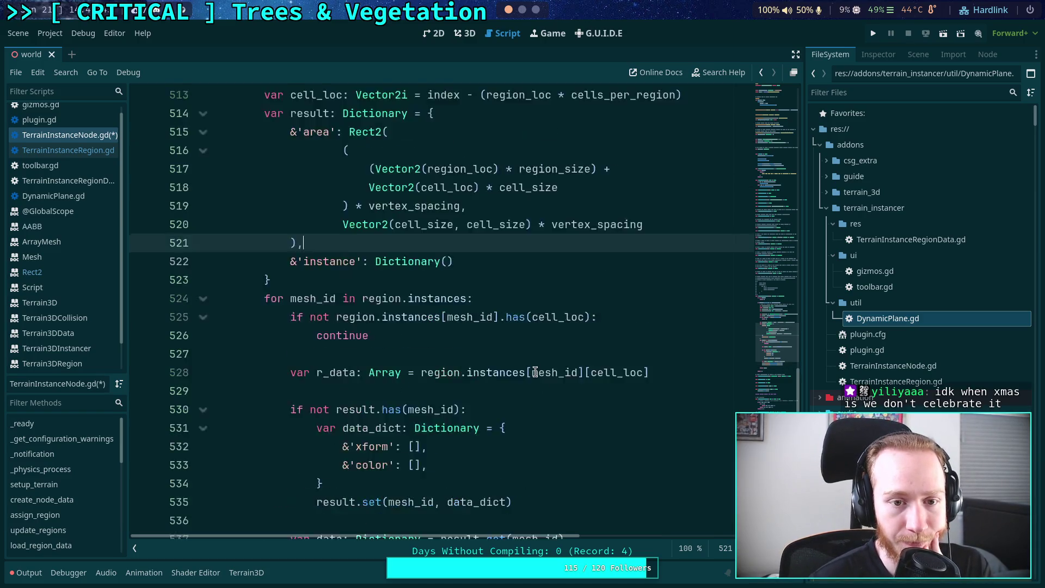
scroll(528, 366, "down", 1)
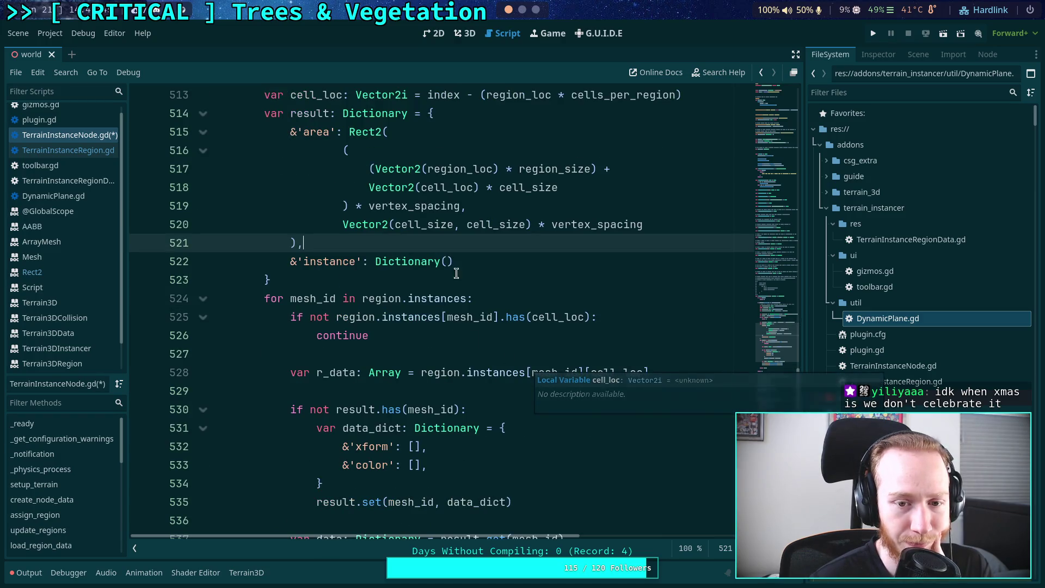
left_click(481, 261)
Remove the 'instance' entry and declare var instance_data: Dictionary after the result dictionary
left_click_drag(481, 262, 486, 250)
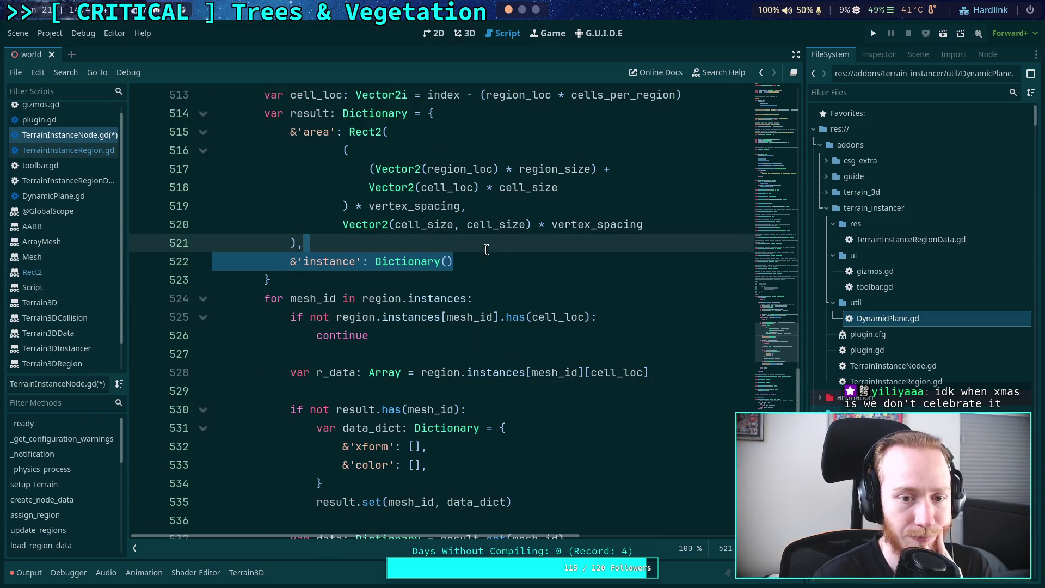
key("BackSpace")
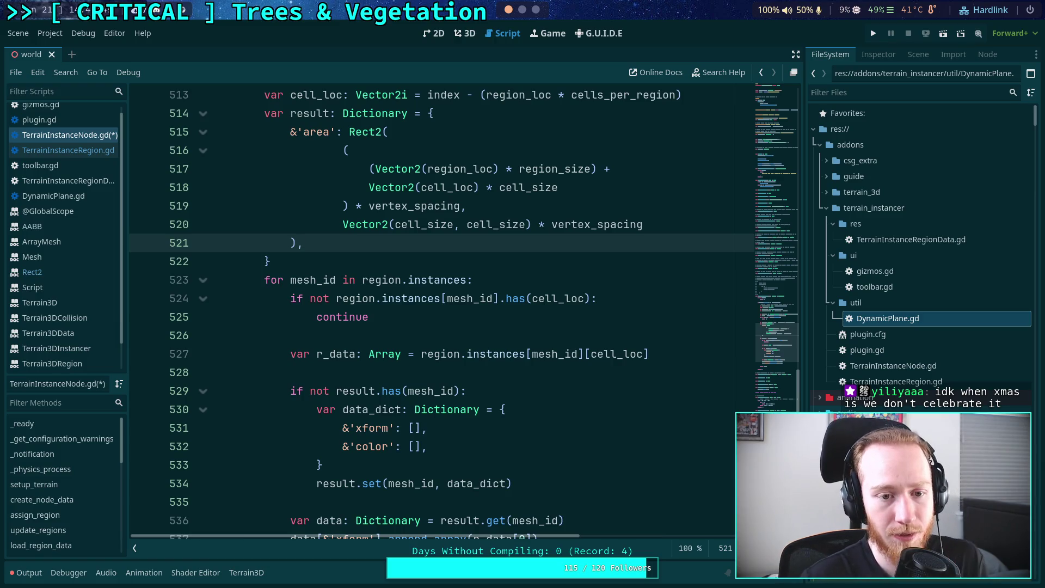
key("Down")
key("Return")
type("var in")
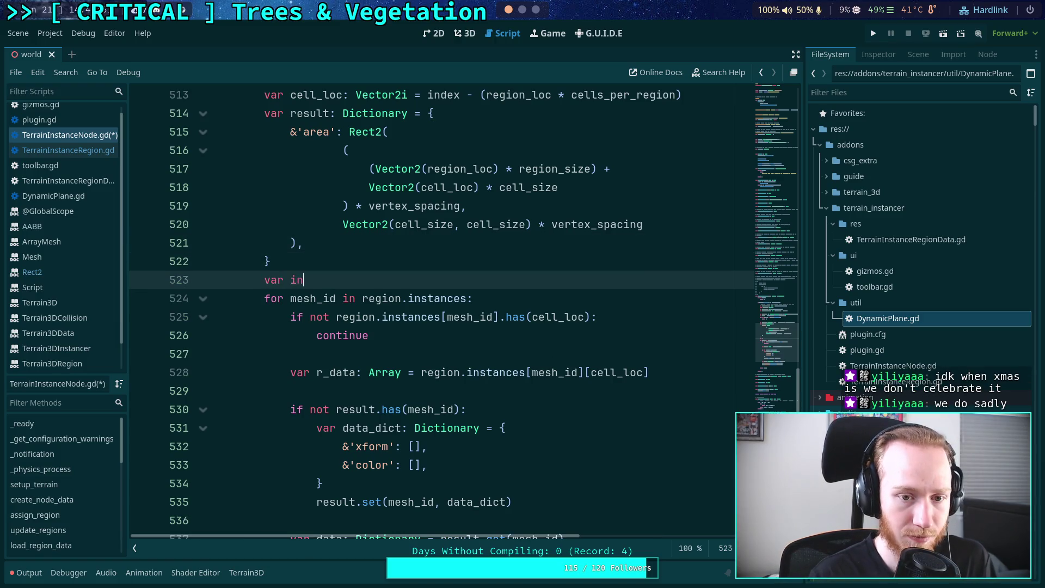
type("stance_data:")
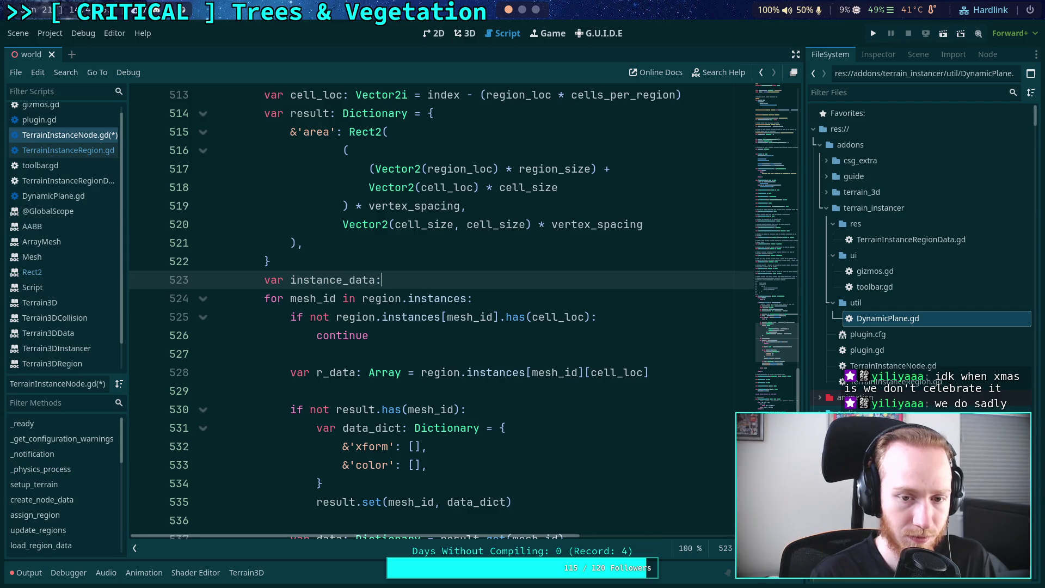
type(" Dictio")
key("Return")
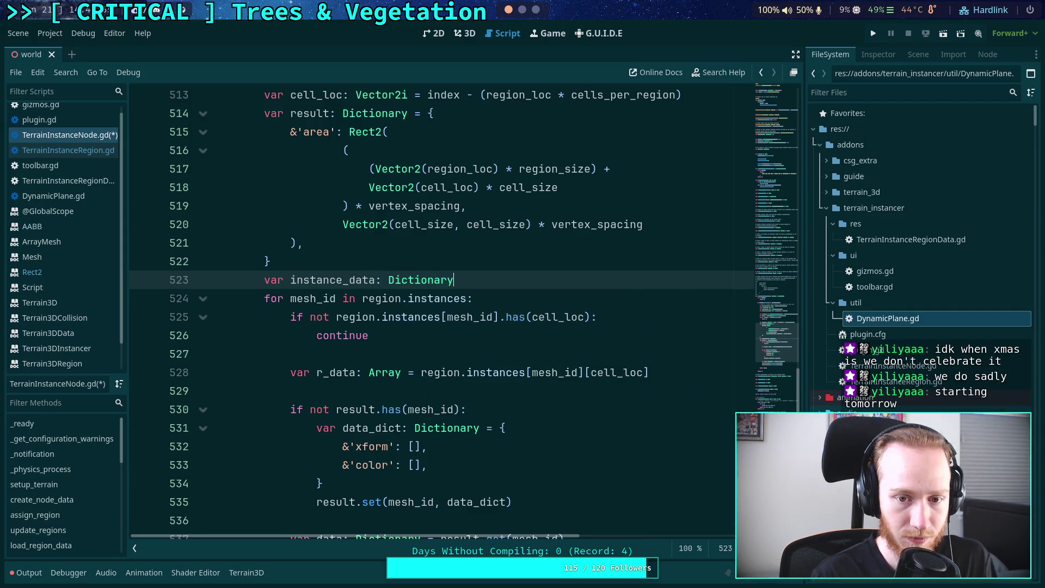
Replace result with instance_data in the loop's data lookup, has check and set call
scroll(482, 373, "down", 3)
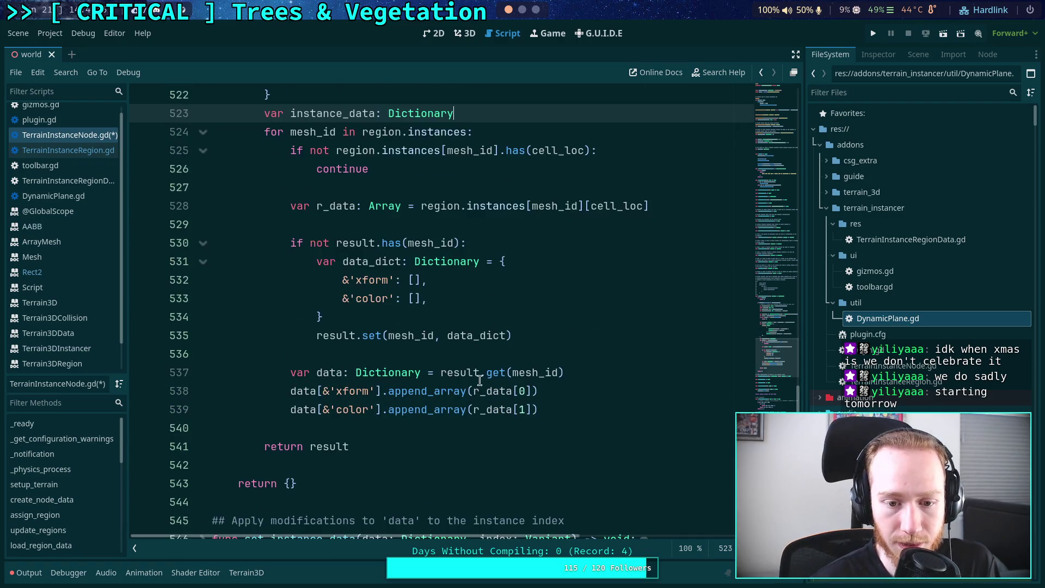
left_click(440, 372)
double_click(452, 372)
type("instance_data")
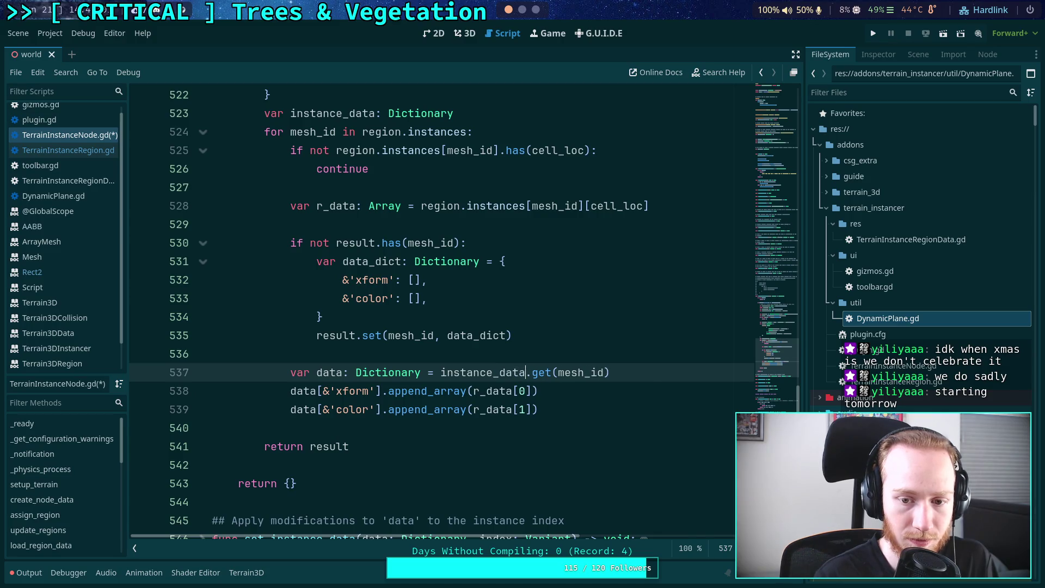
double_click(491, 372)
key("ctrl+c")
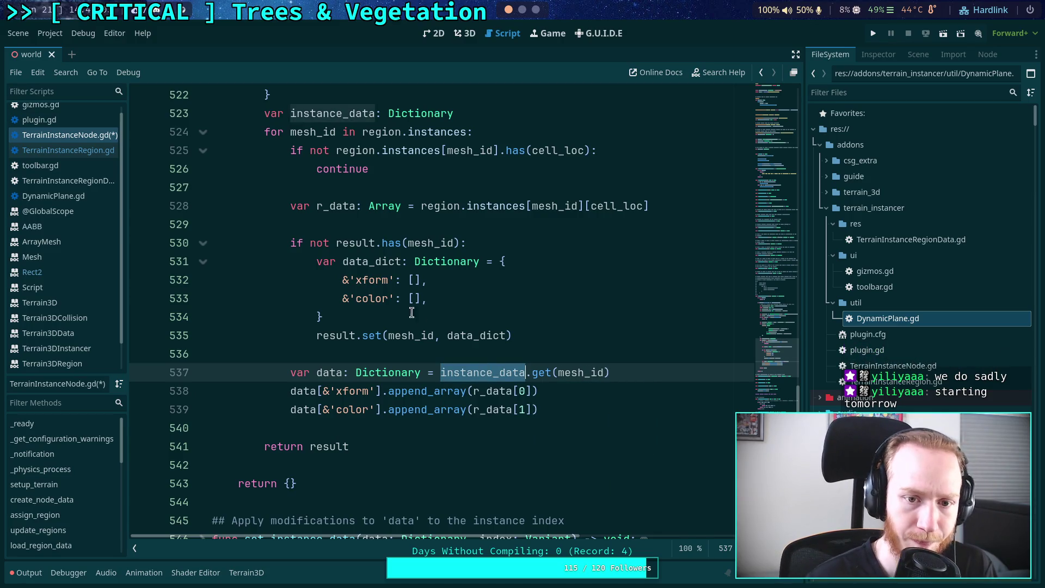
double_click(360, 244)
key("ctrl+v")
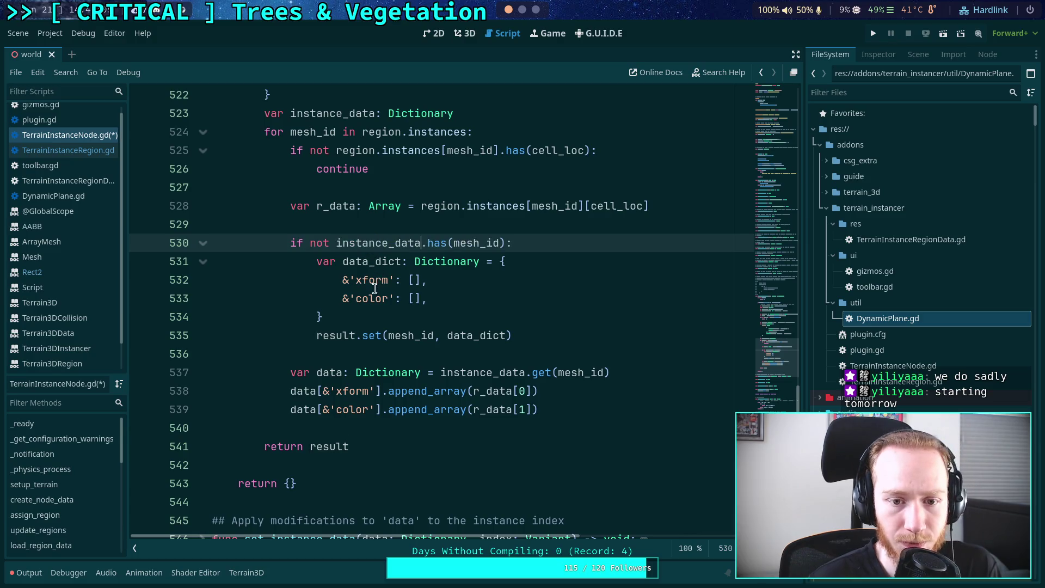
double_click(337, 336)
key("ctrl+v")
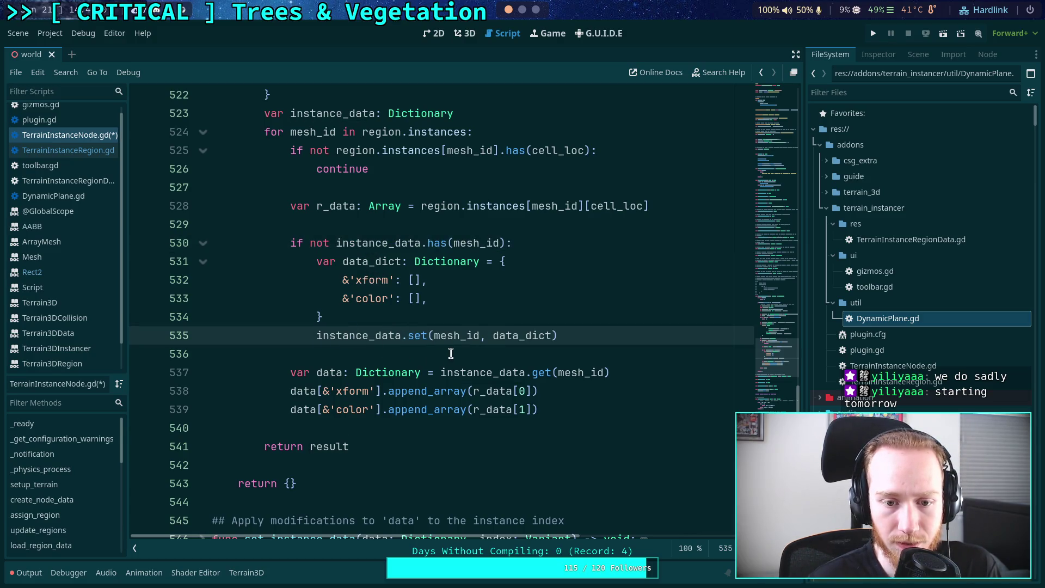
Add result.set(&'instances', instance_data) on line 540 before the return
left_click(474, 353)
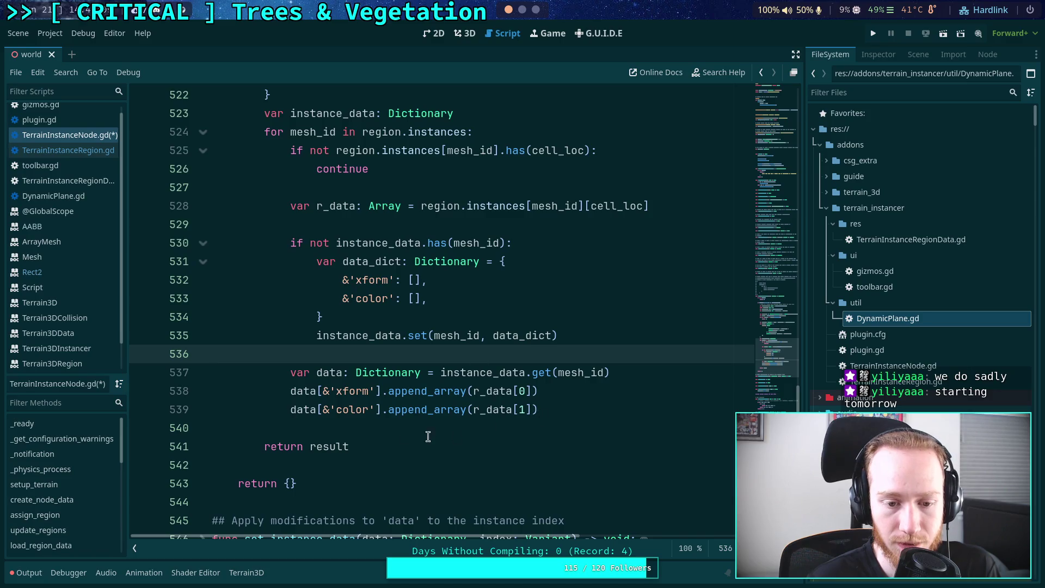
left_click(383, 428)
type("result[")
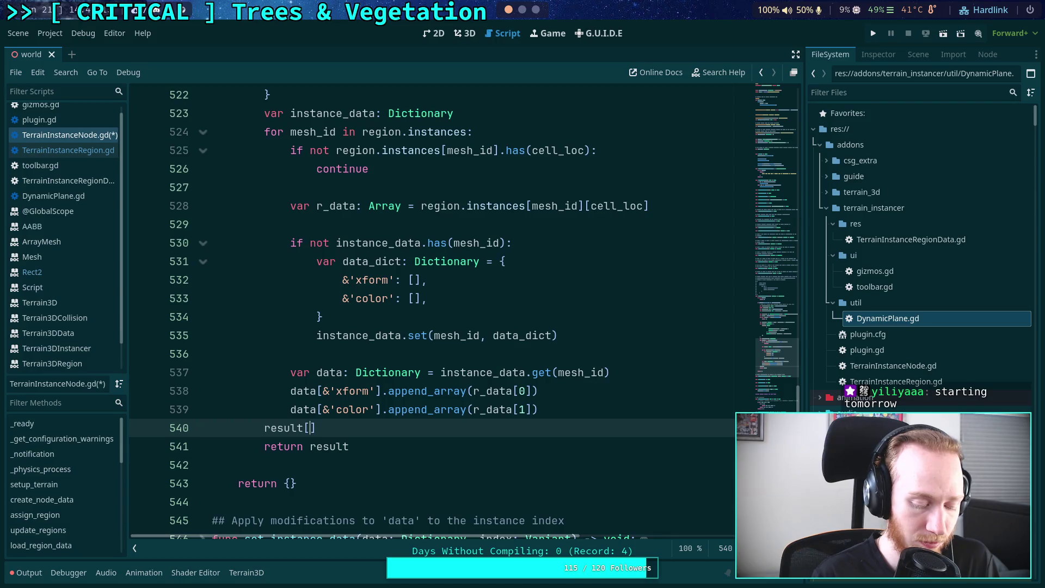
type("&'instance")
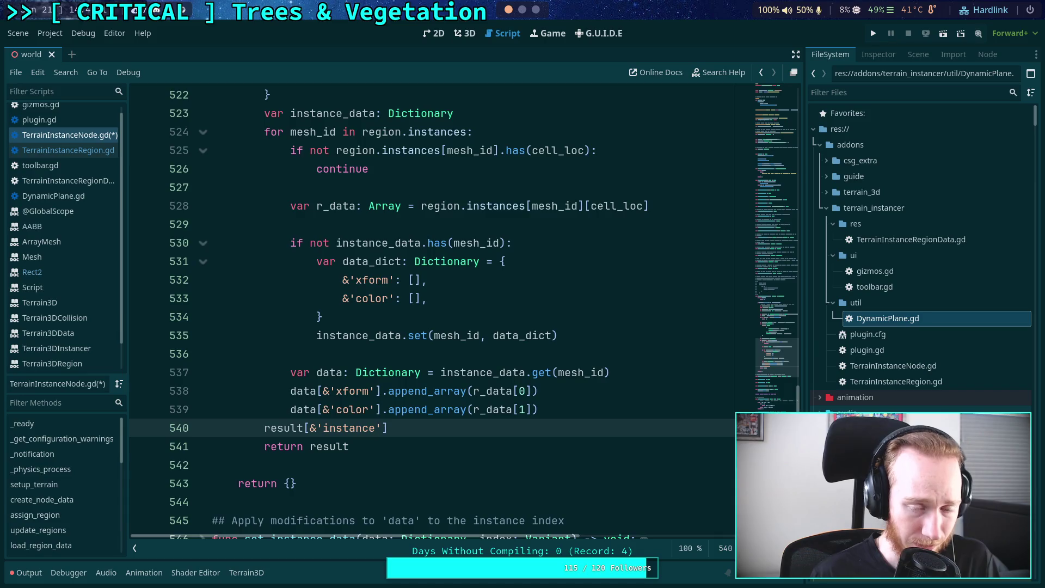
scroll(381, 426, "up", 10)
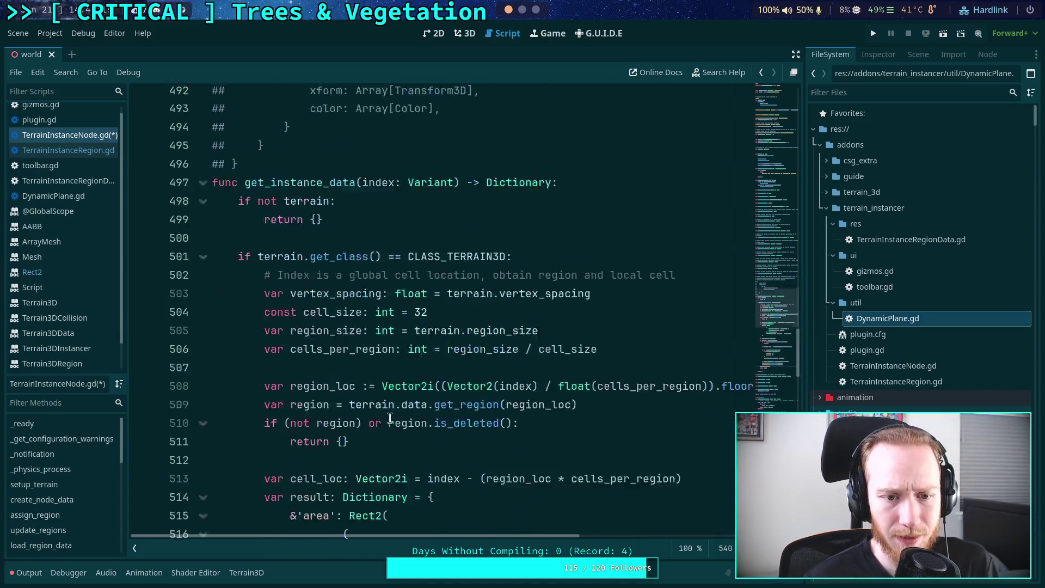
scroll(389, 418, "down", 11)
type("result[&'instances")
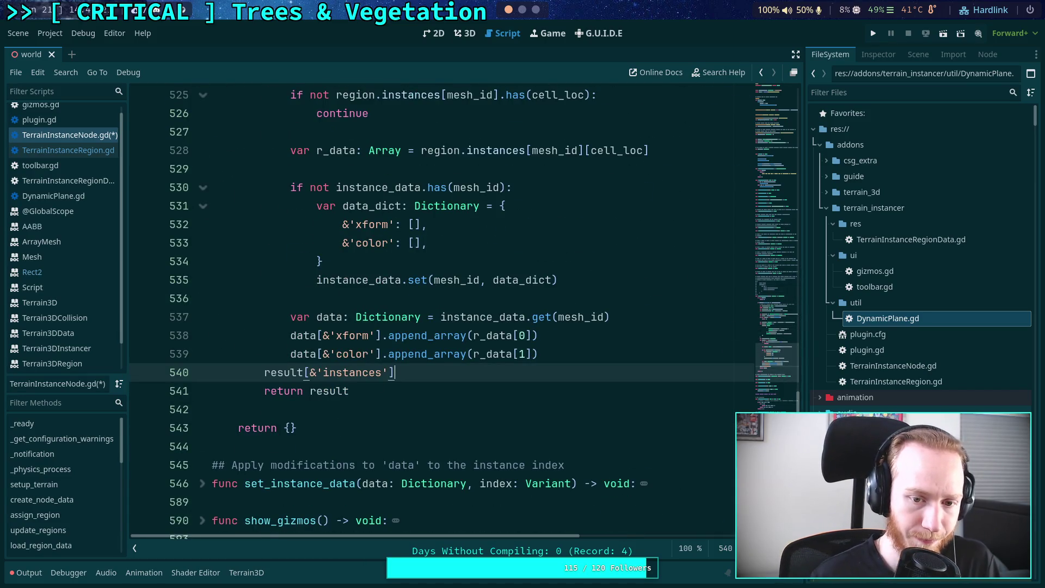
left_click(306, 374)
type(".set(")
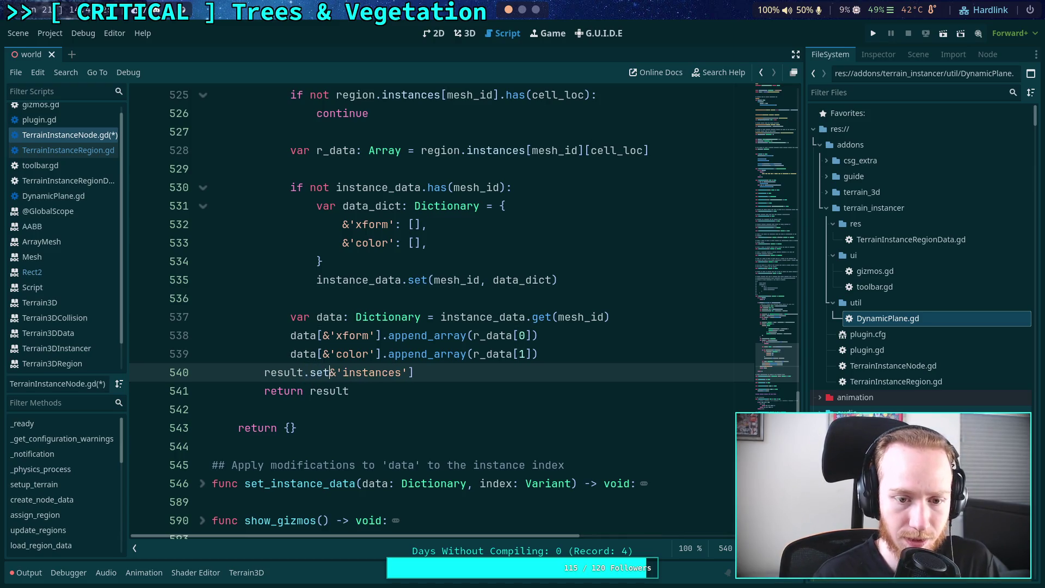
key("Delete")
key("End")
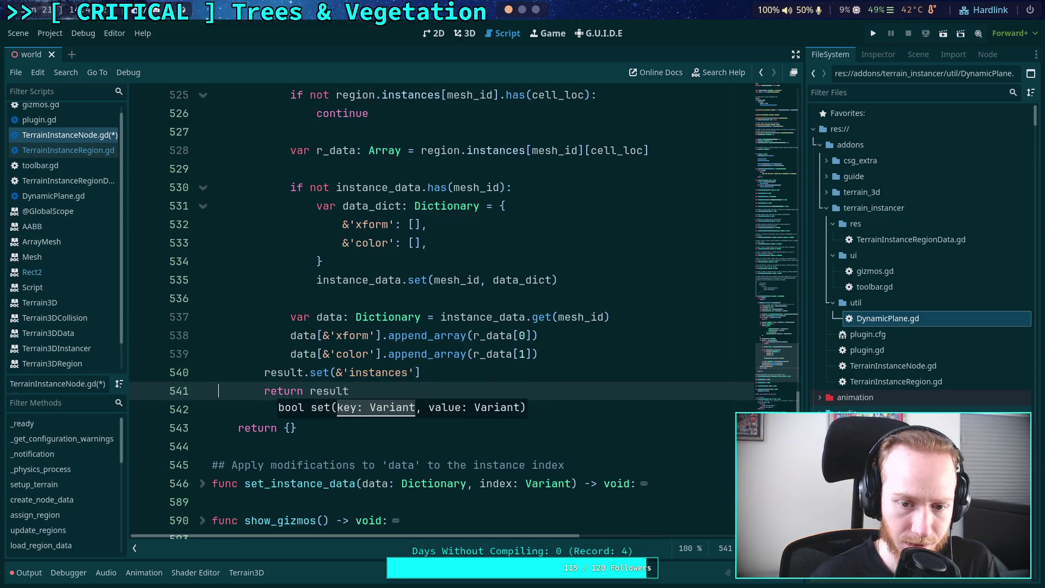
key("BackSpace")
type("instance_data)")
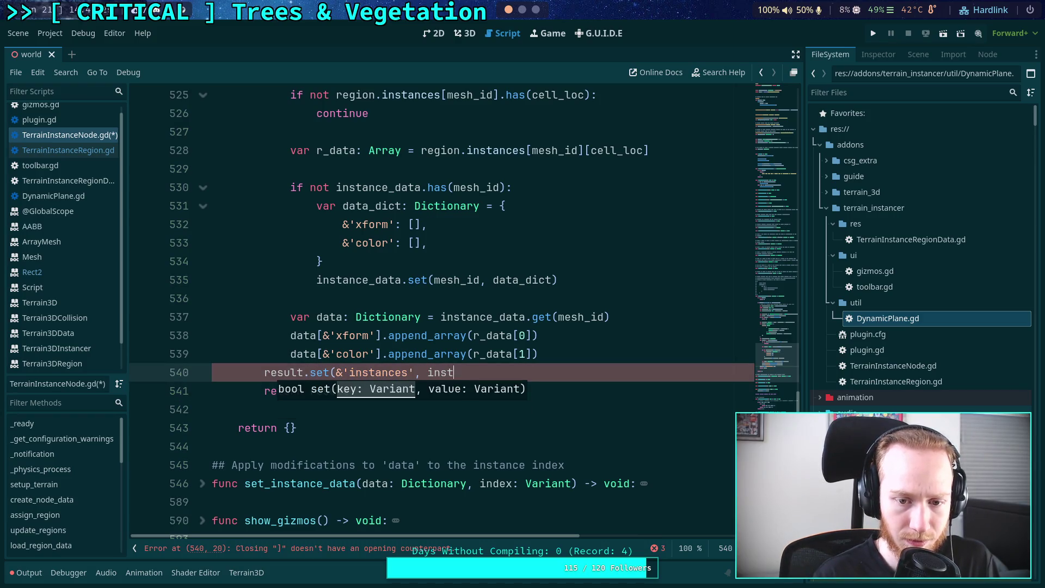
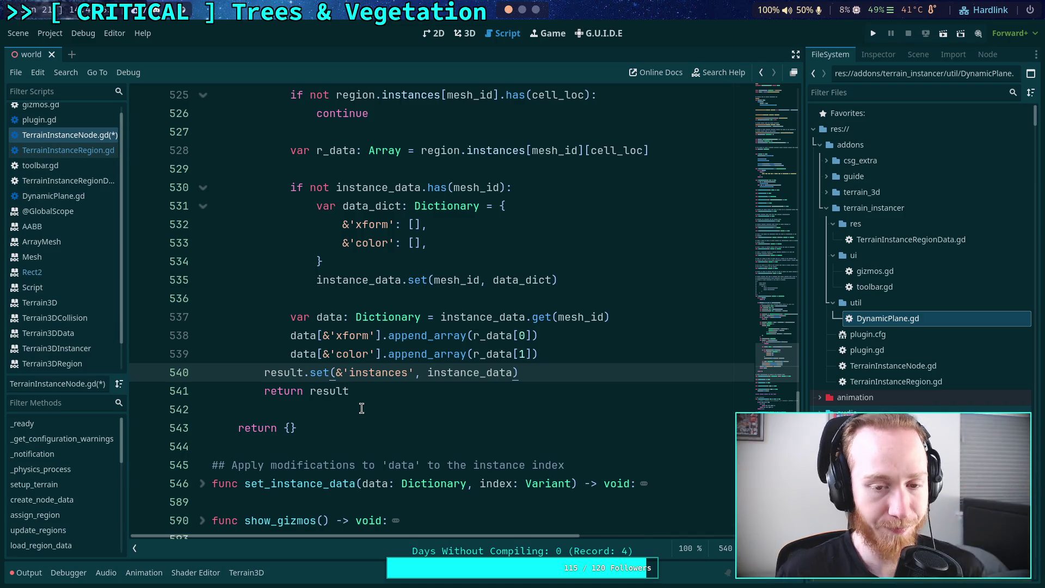
Insert a blank line after the color append line and save the script
scroll(545, 435, "up", 1)
left_click(545, 409)
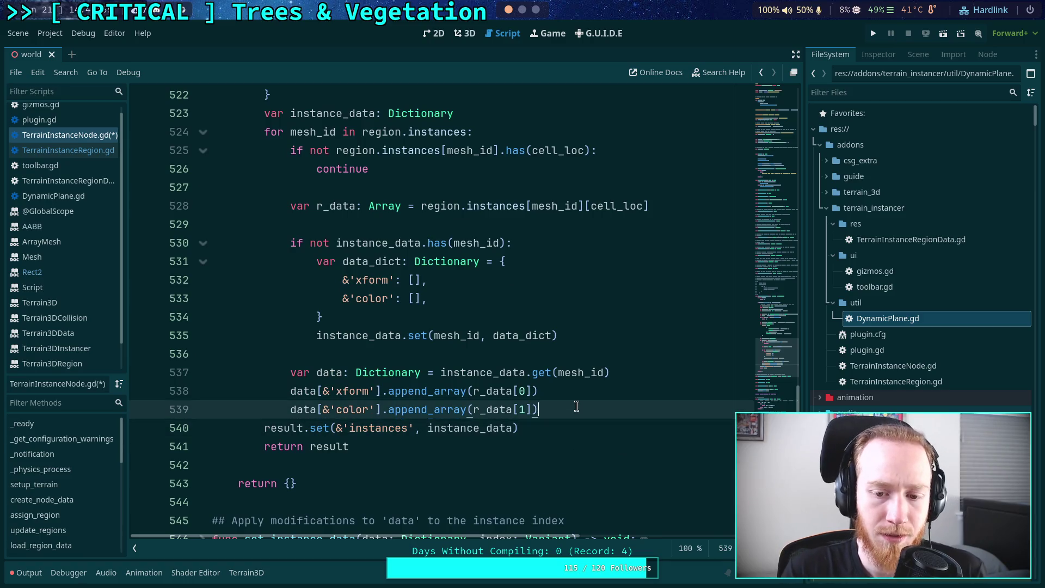
key("Return")
key("ctrl+s")
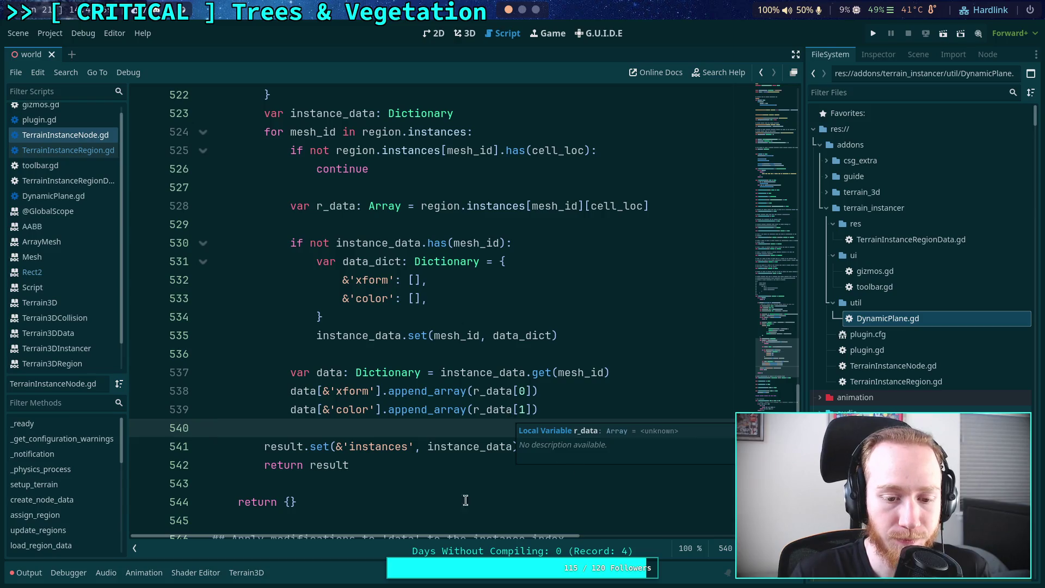
Add an &'instances': Dictionary() entry to the result dictionary after the Rect2 area
left_click(384, 485)
scroll(428, 487, "up", 1)
scroll(440, 473, "up", 4)
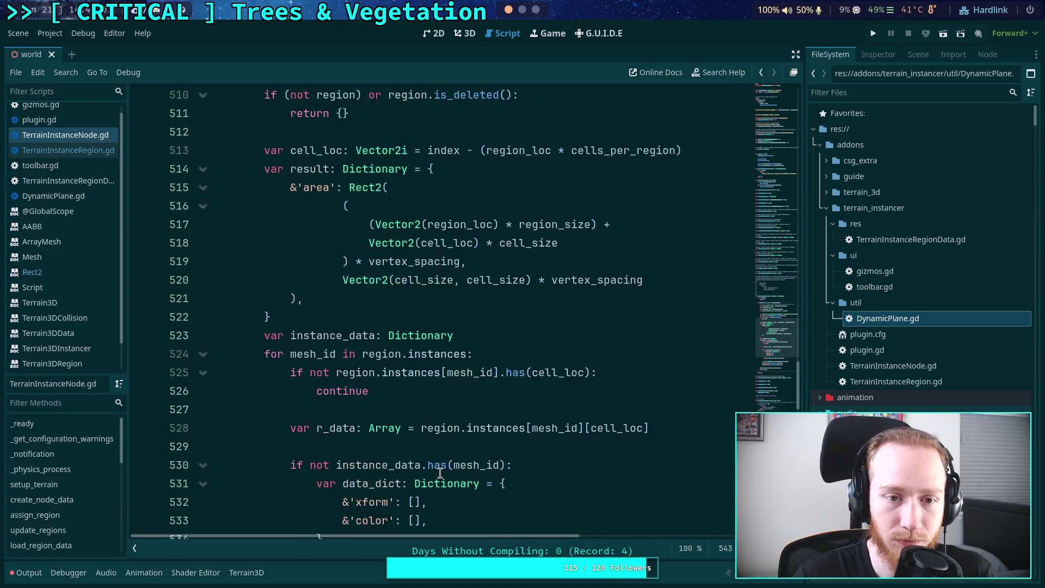
left_click(321, 376)
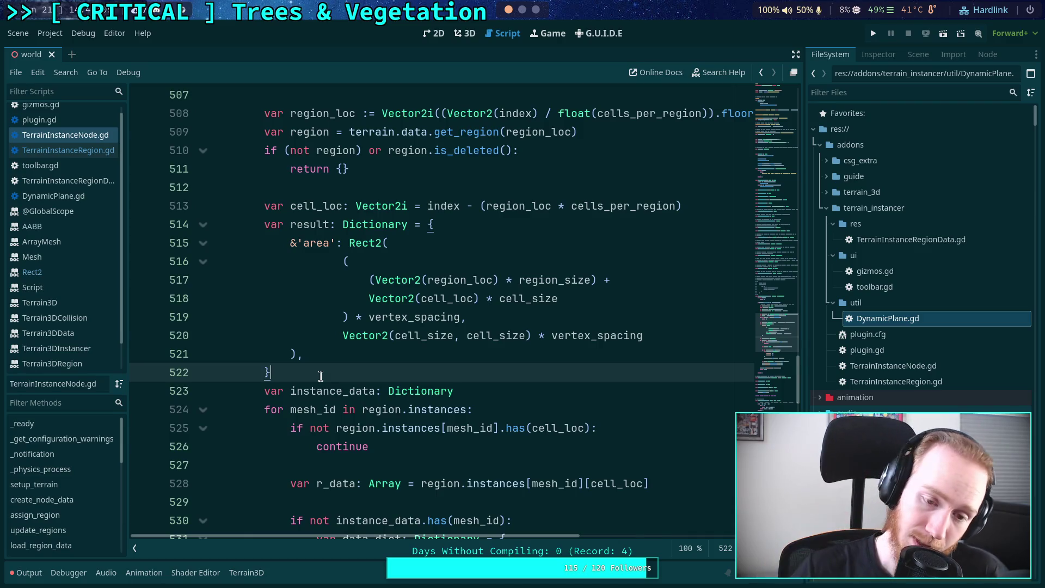
left_click(374, 354)
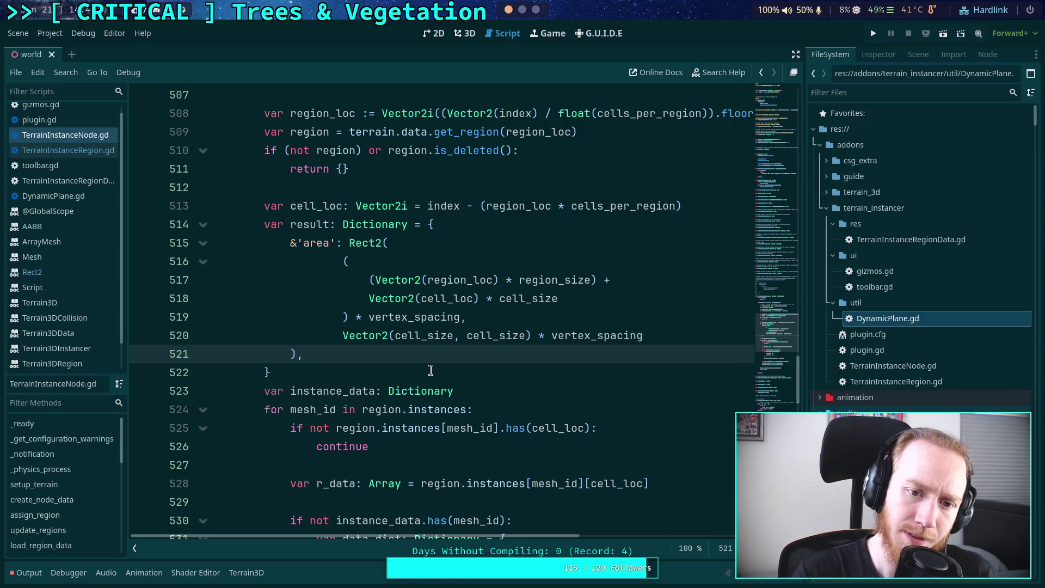
key("Return")
type("&'")
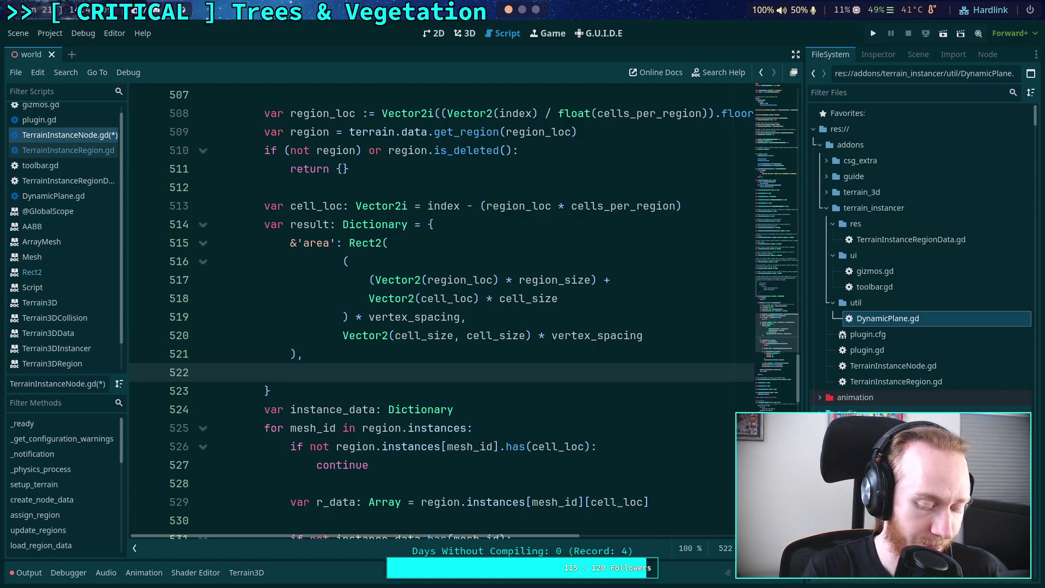
type("inst")
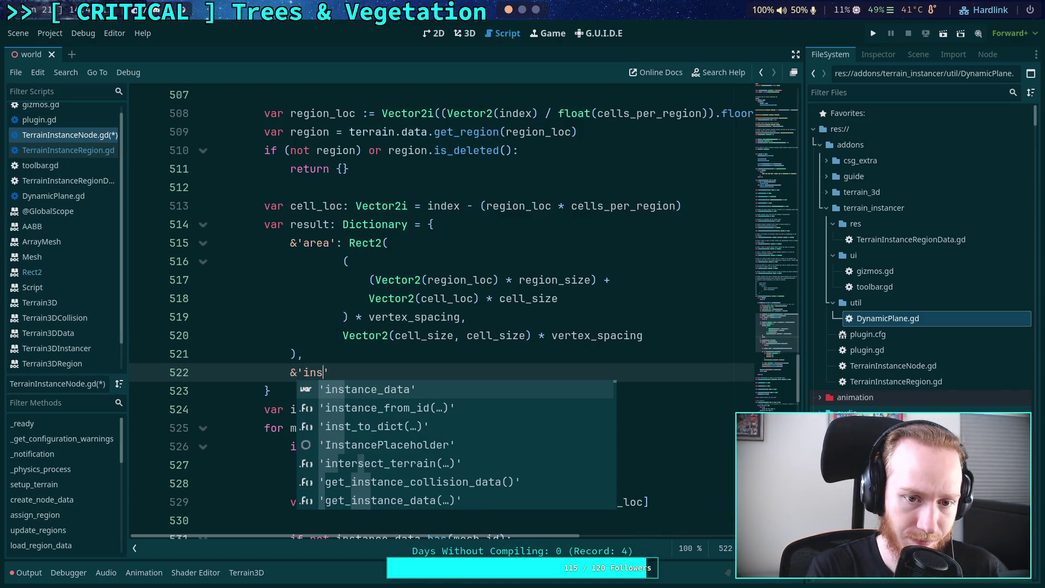
type("ances")
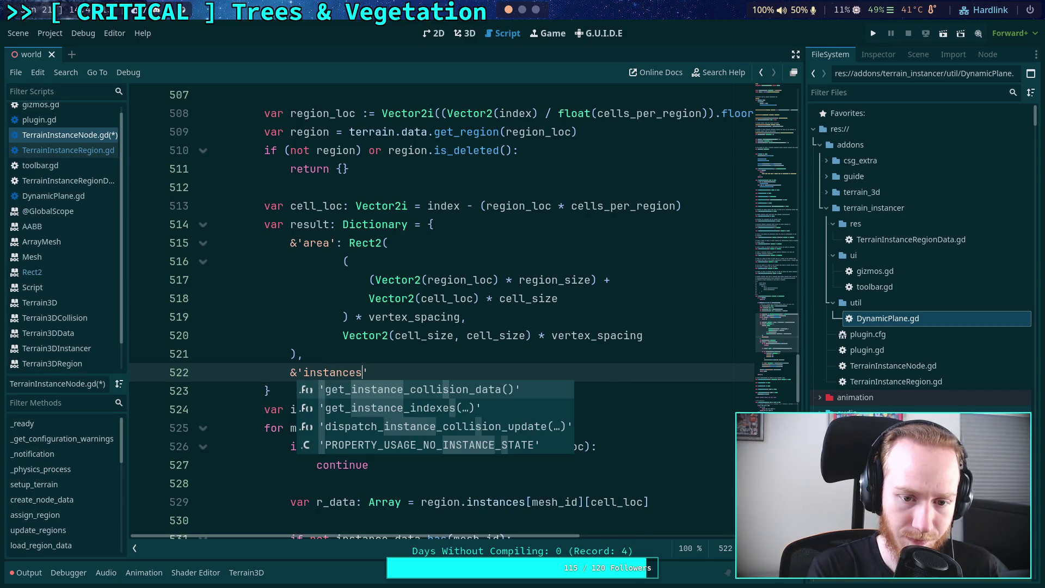
key("Escape")
type(": Dic")
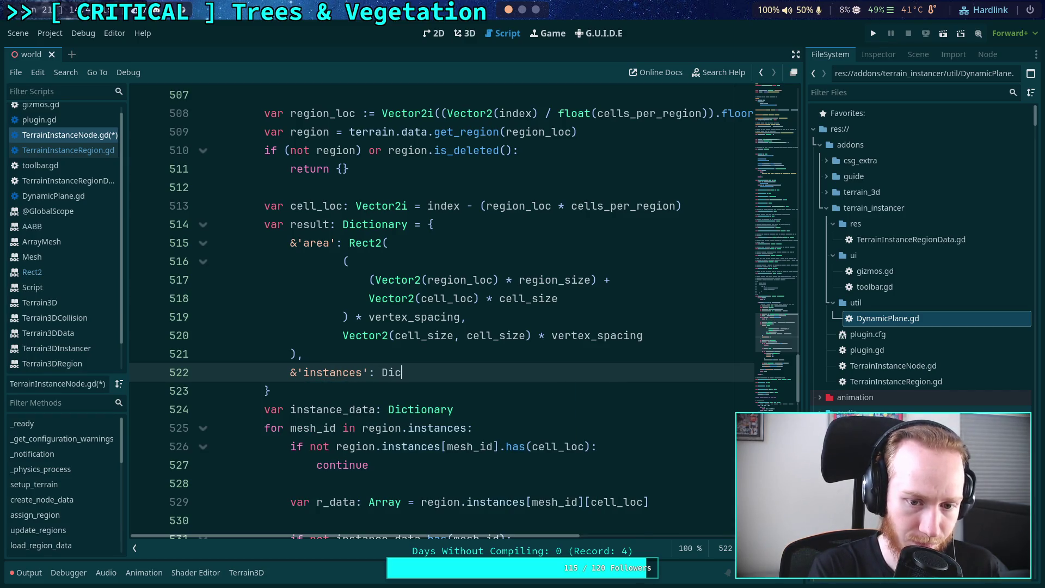
type("tionary(),")
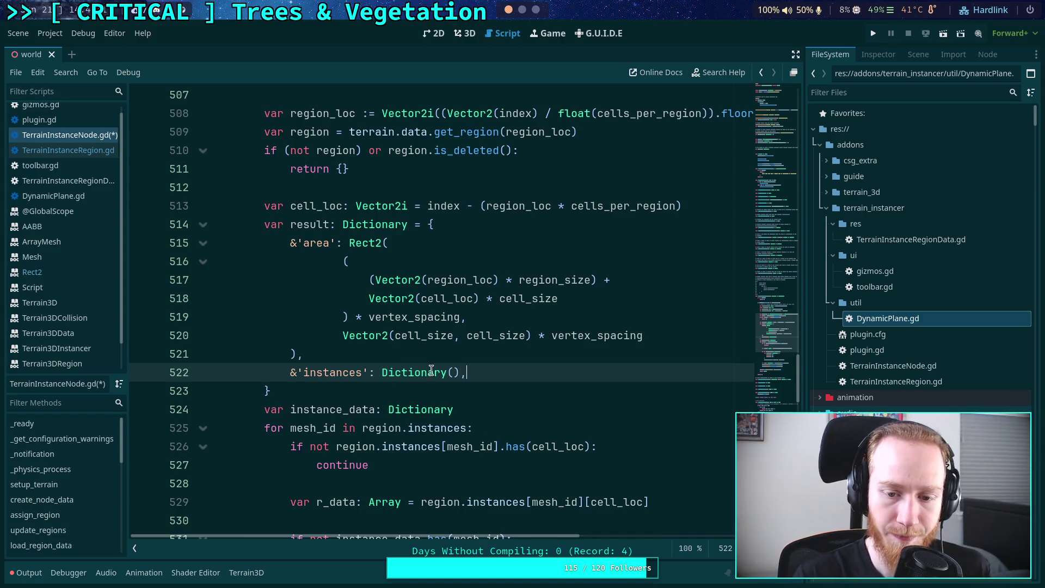
Set instance_data to result.get(&'instances') and delete the later result.set line
left_click(469, 408)
type("= rens")
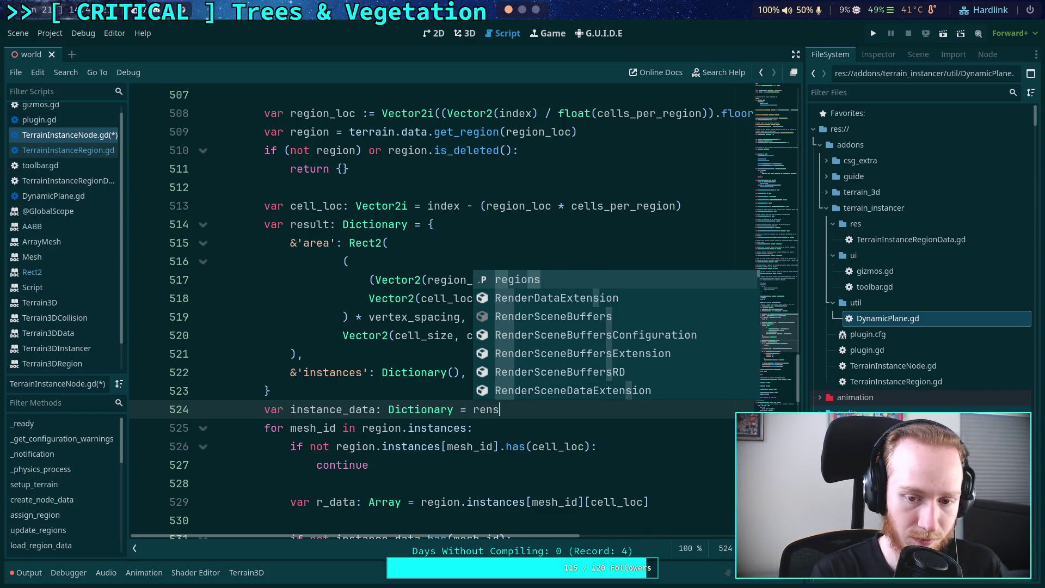
key("BackSpace")
key("BackSpace")
type("sult.ge")
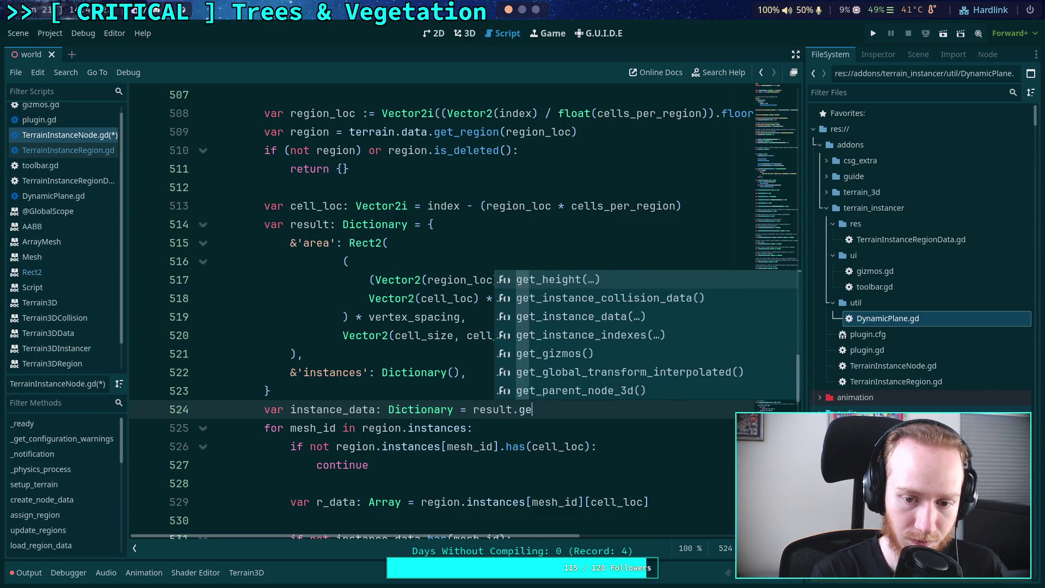
type("t(&'insta")
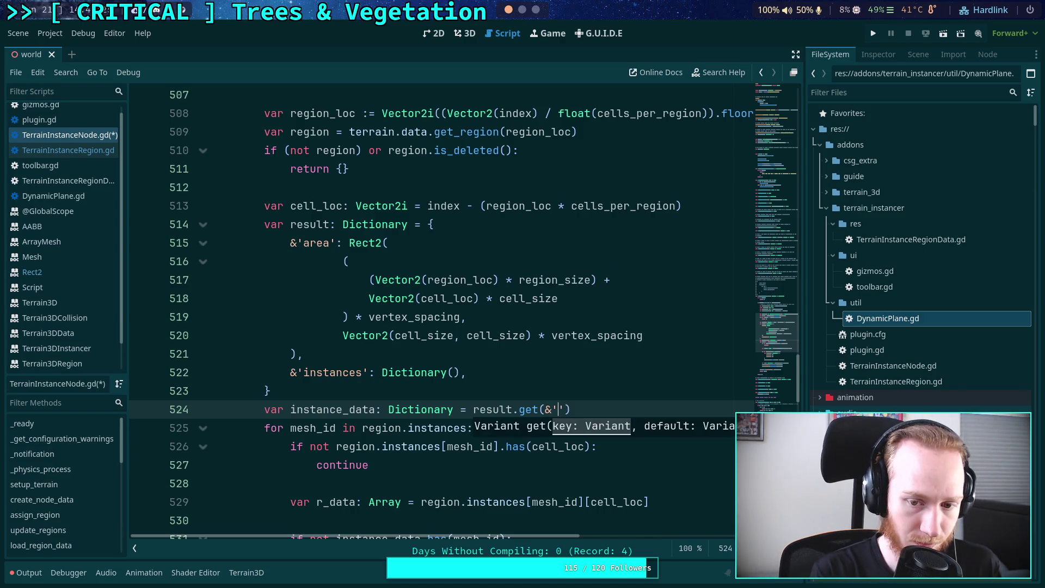
type("nces")
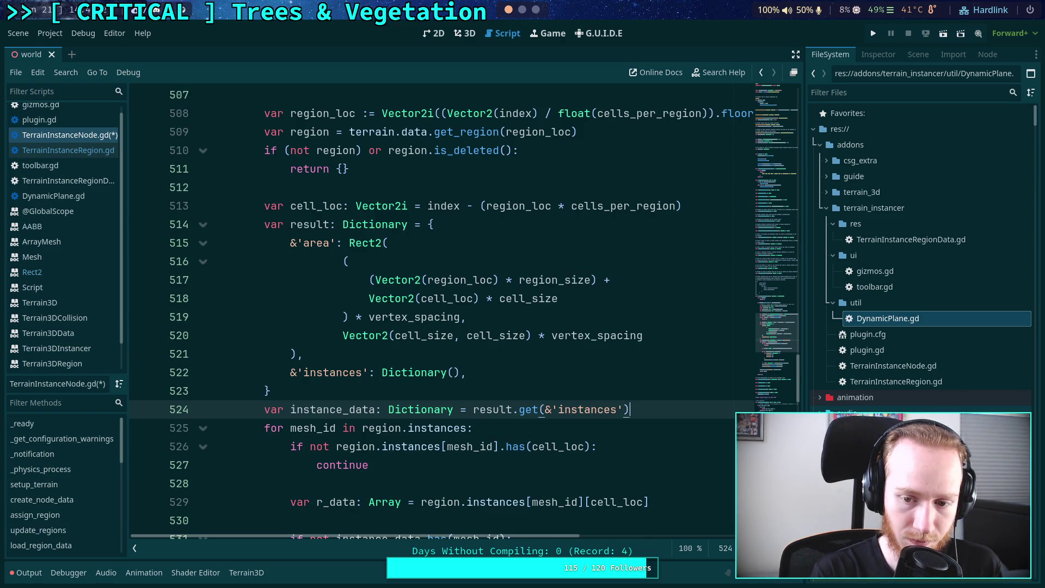
scroll(393, 399, "down", 8)
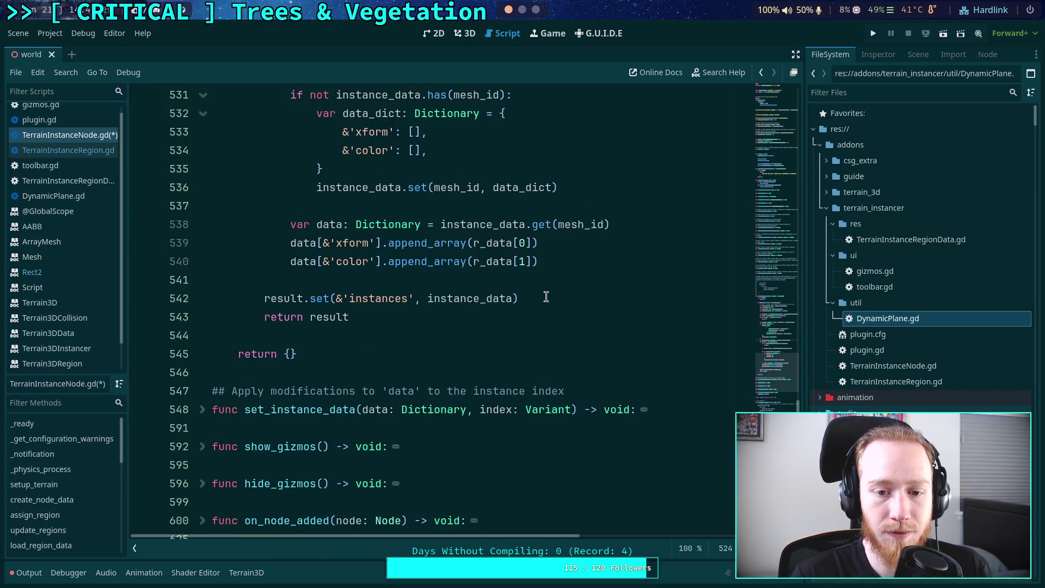
left_click_drag(544, 299, 542, 282)
key("BackSpace")
scroll(538, 365, "up", 3)
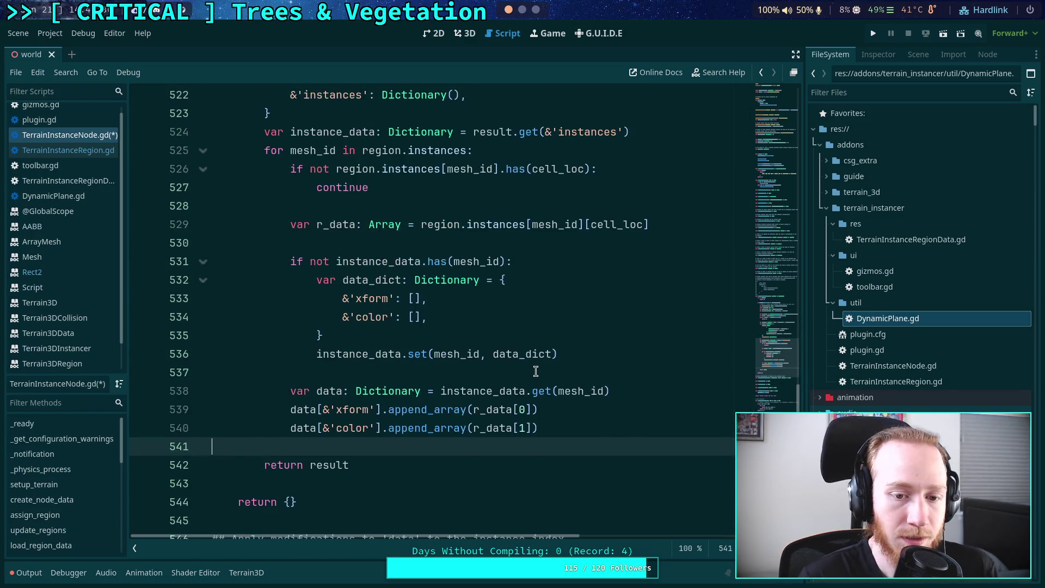
Review the instance_data code and put the caret on line 518's Vector2(cell_loc) * cell_size term
double_click(361, 262)
scroll(570, 391, "up", 1)
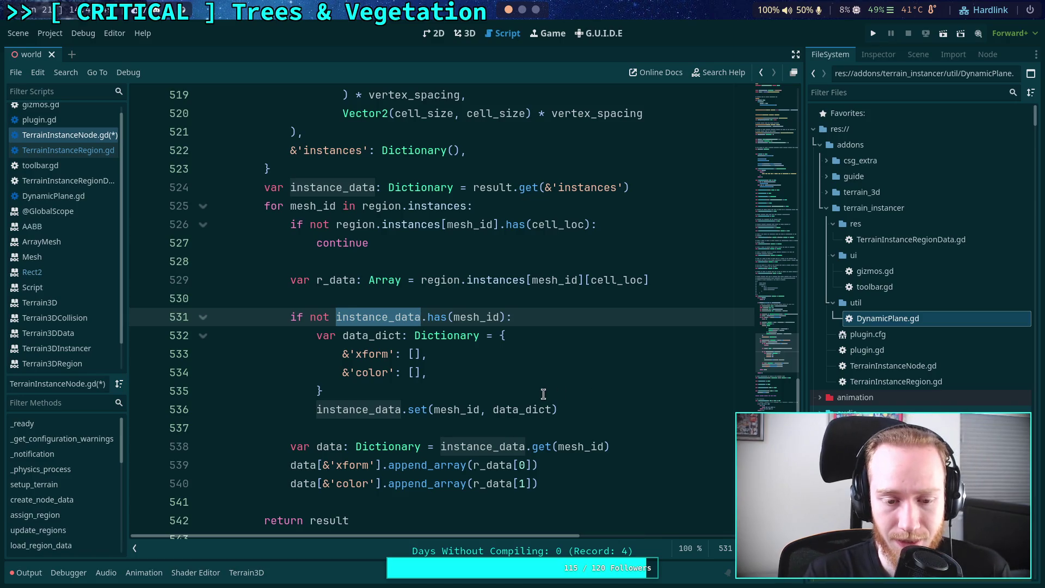
left_click(525, 430)
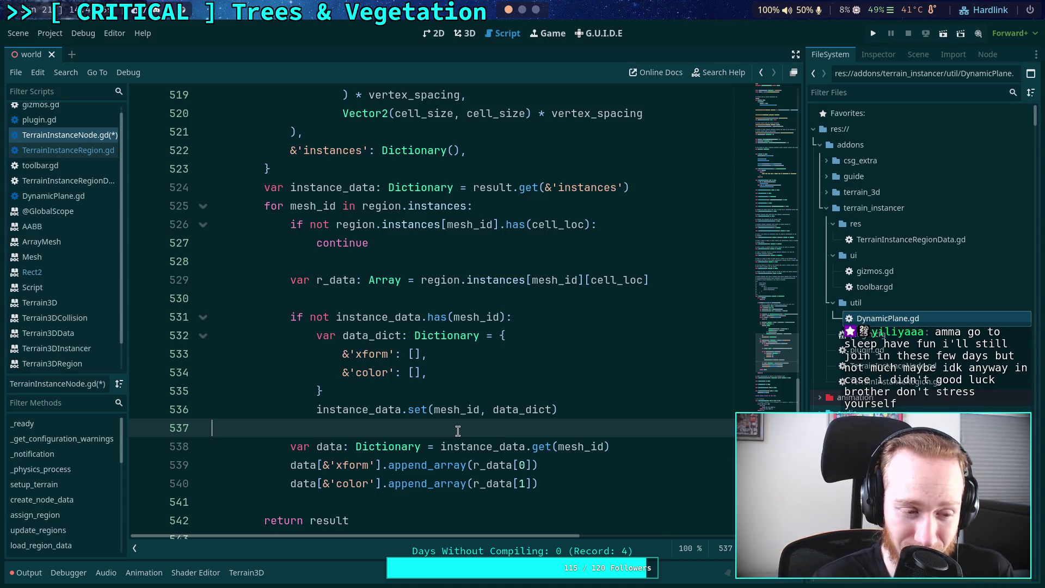
scroll(458, 431, "down", 1)
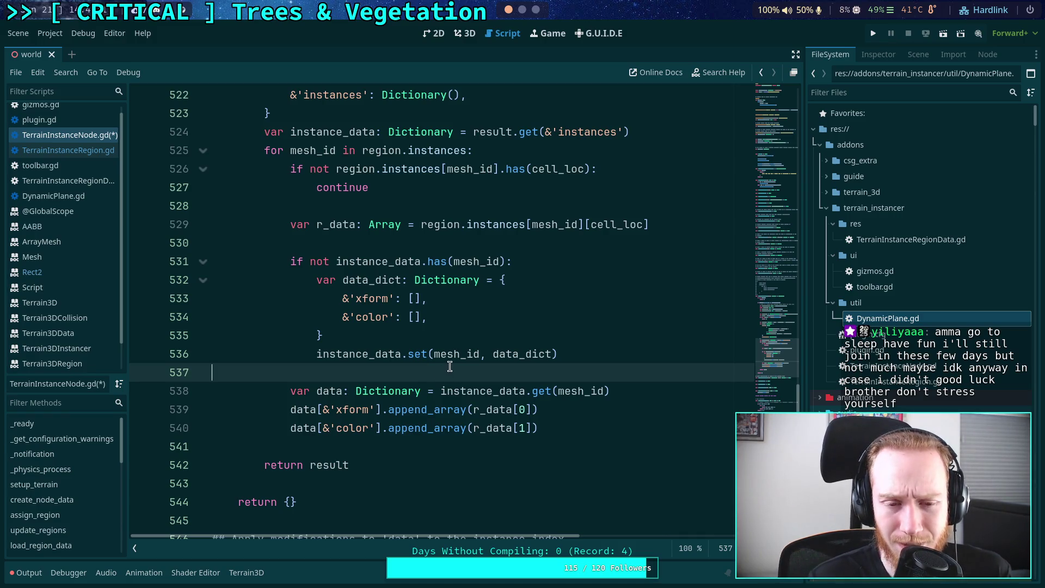
scroll(449, 368, "up", 4)
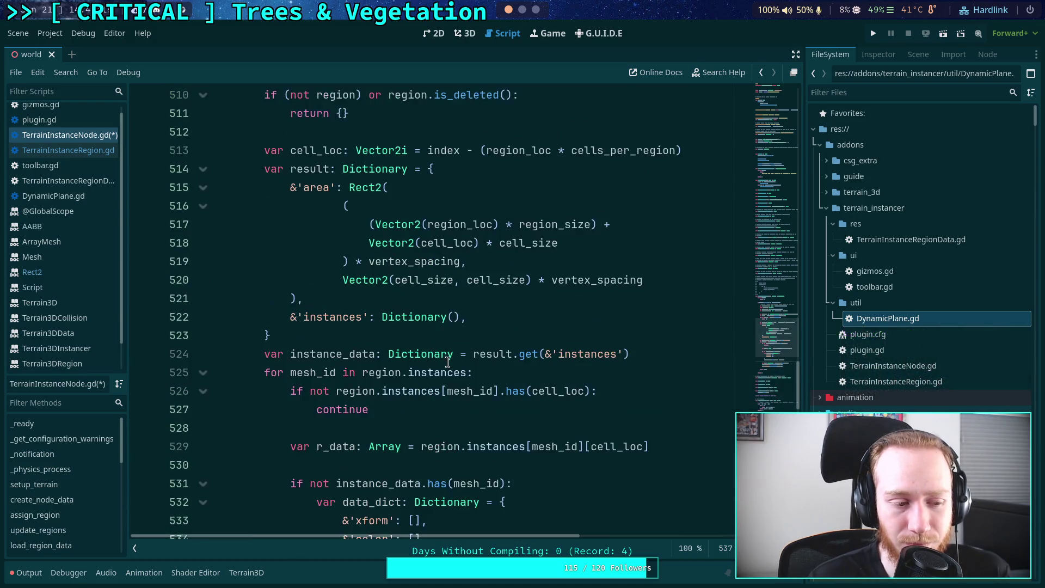
scroll(448, 362, "up", 2)
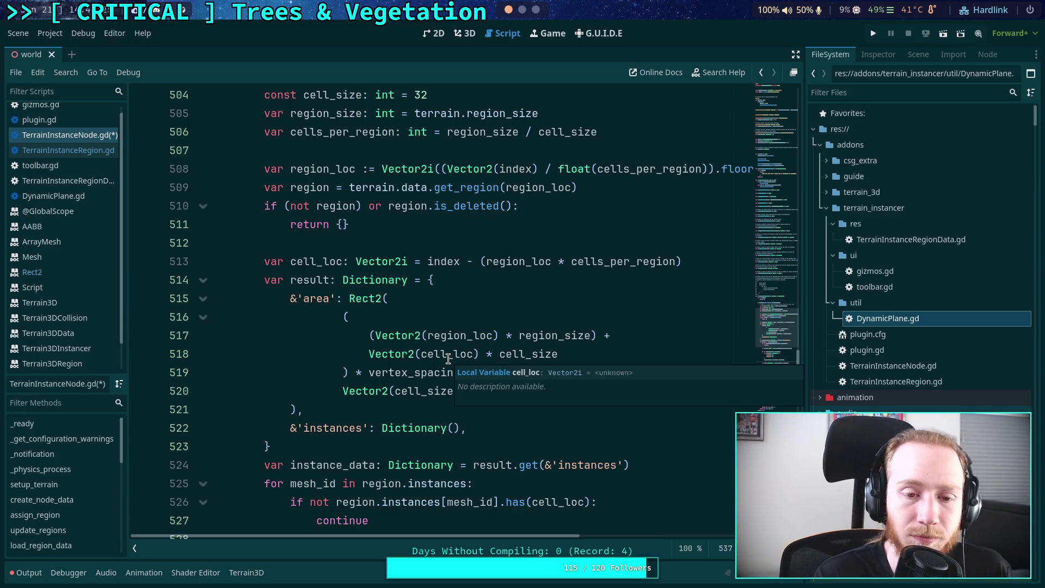
left_click(523, 425)
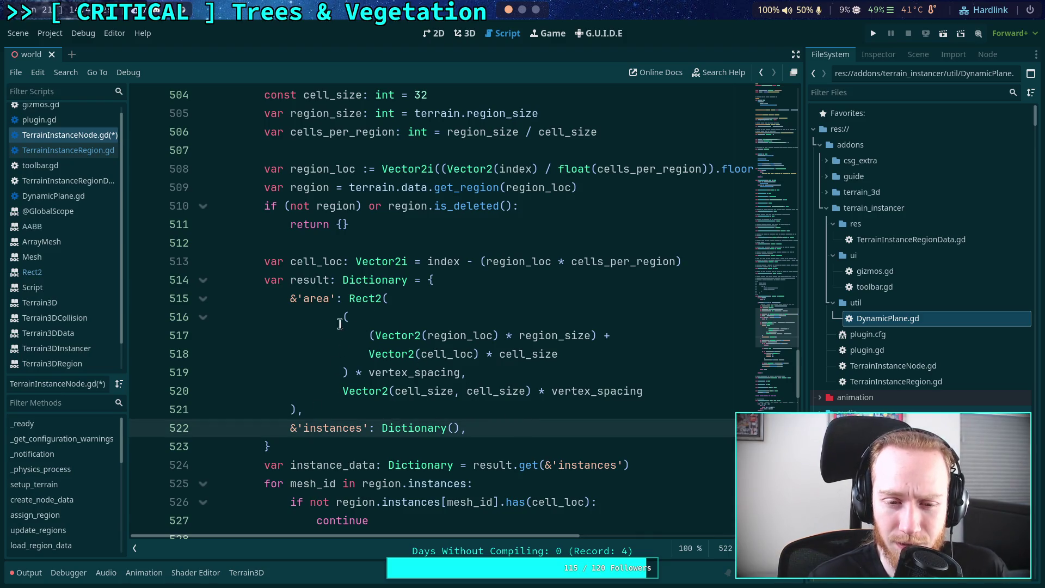
left_click(372, 355)
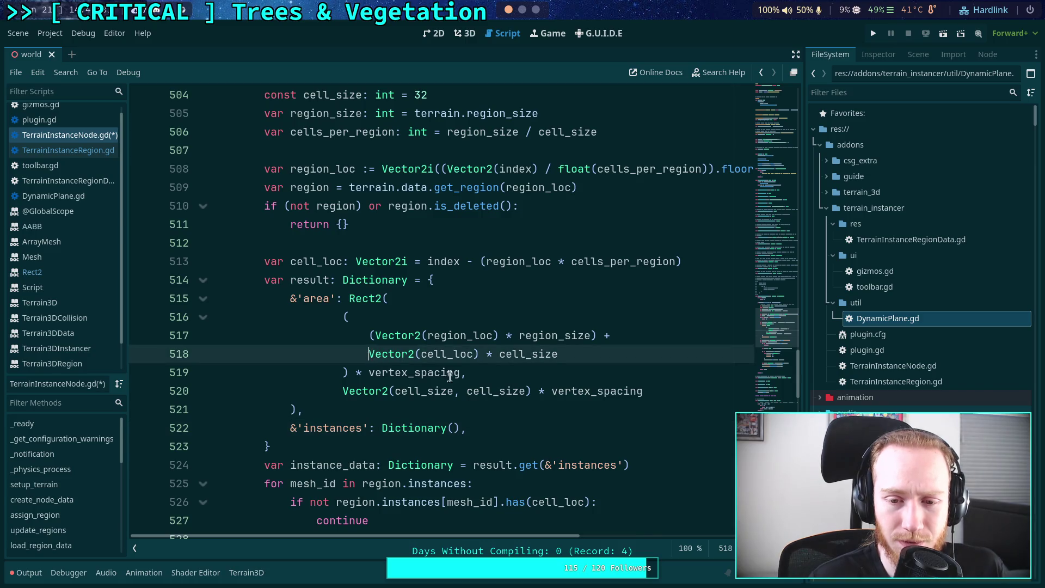
left_click(553, 409)
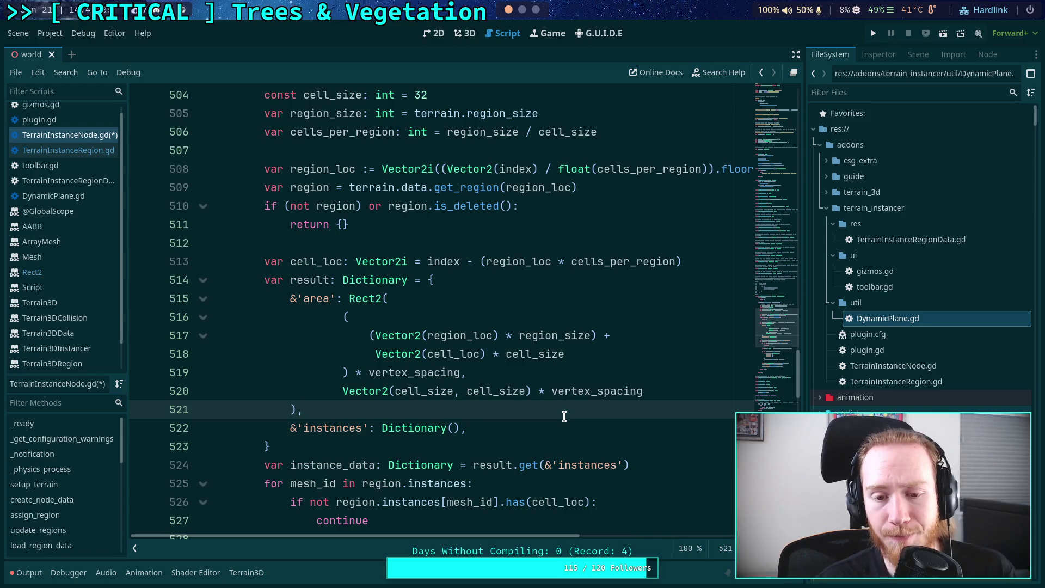
Remove the stray parentheses around the offset terms on lines 517–518
left_click(377, 336)
key("BackSpace")
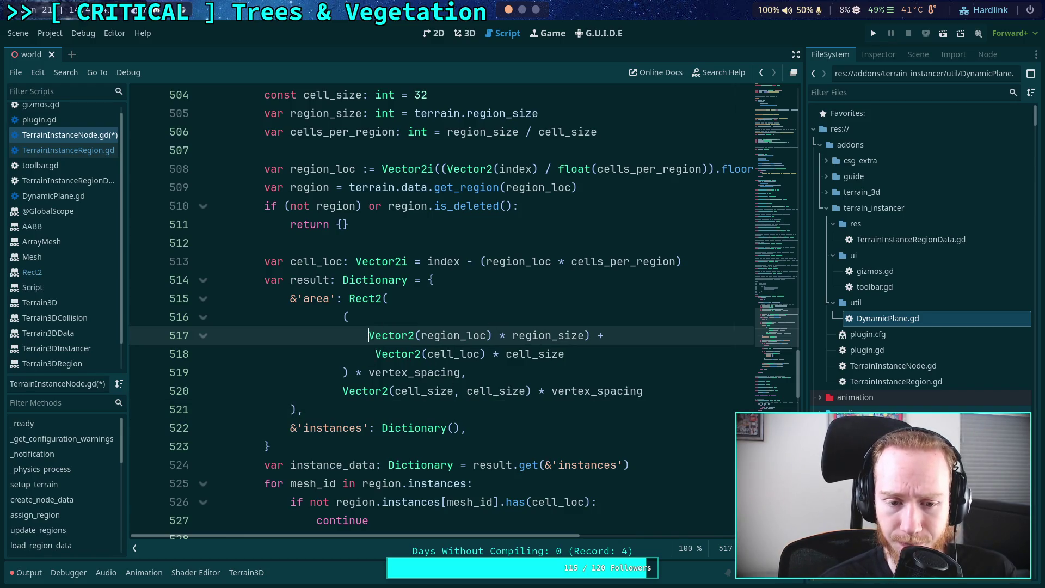
key("Down")
key("BackSpace")
left_click(593, 335)
key("BackSpace")
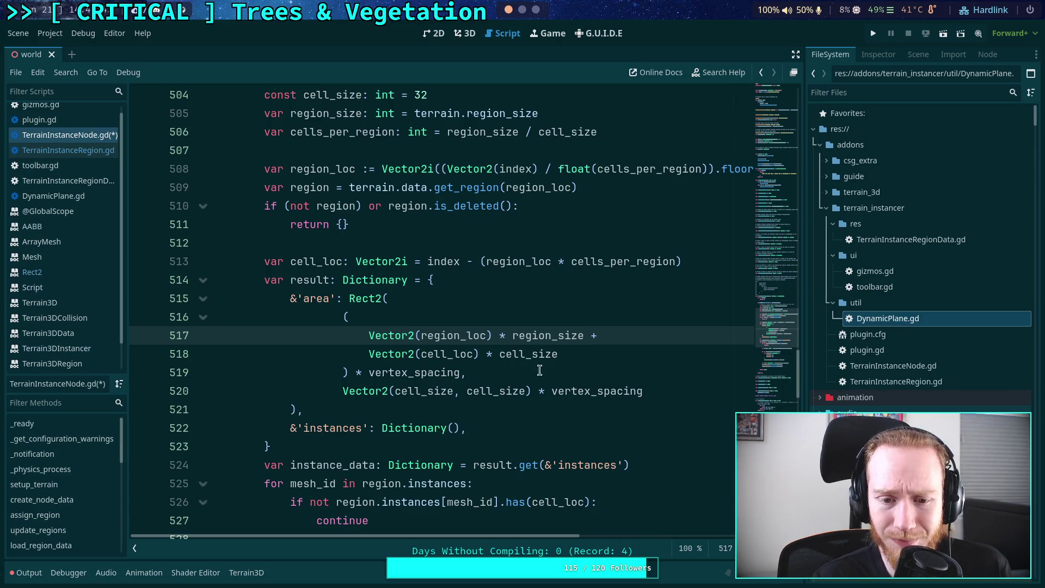
Wrap the region_loc and cell_loc offset terms of the area Rect2 in parentheses
left_click(572, 357)
left_click_drag(590, 336, 600, 335)
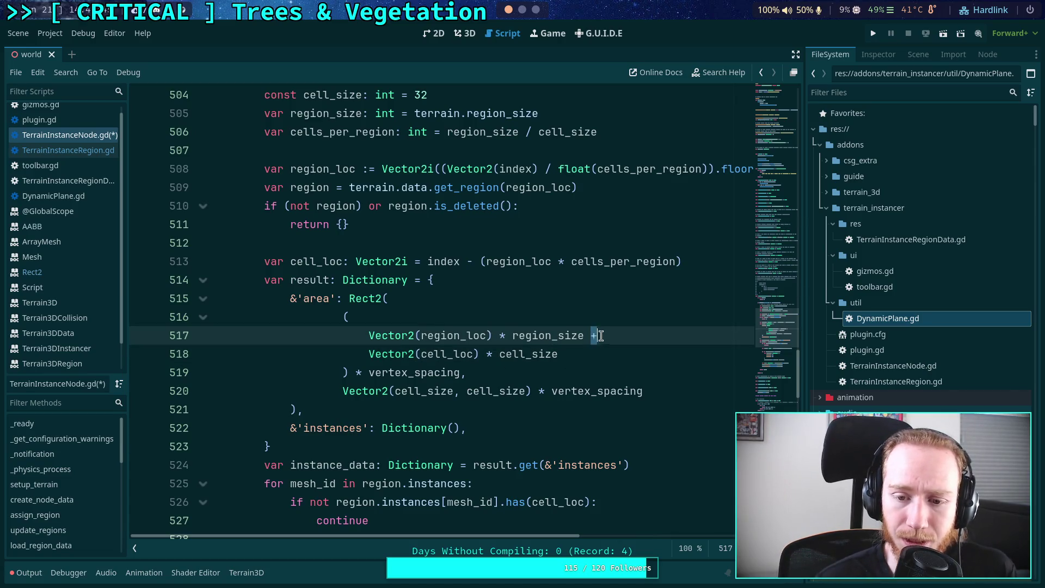
left_click_drag(369, 354, 558, 354)
mouse_move(374, 336)
left_mouse_down()
mouse_move(584, 335)
mouse_move(366, 349)
left_mouse_up()
left_click(551, 354)
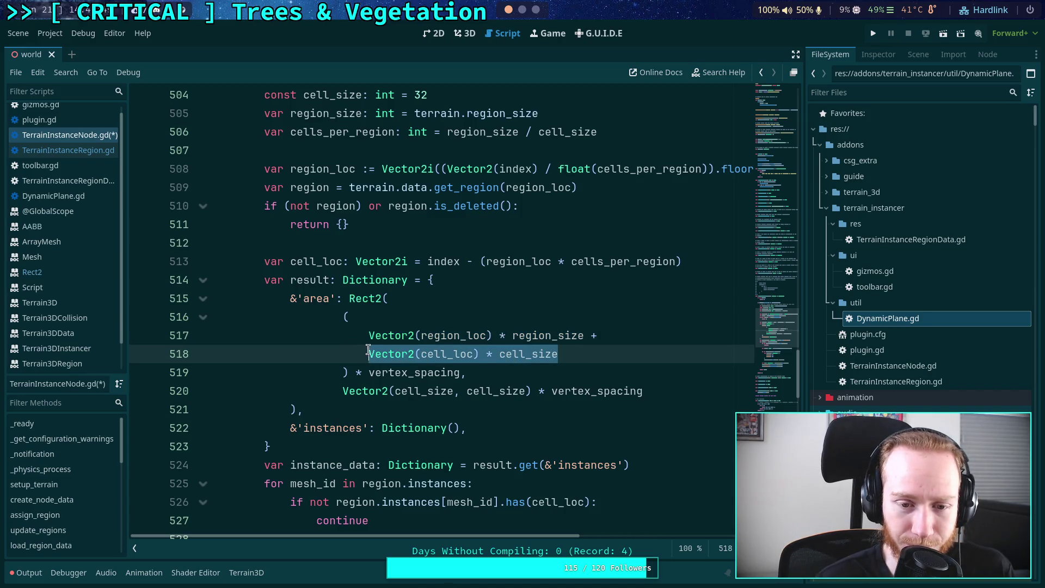
type("(")
key("End")
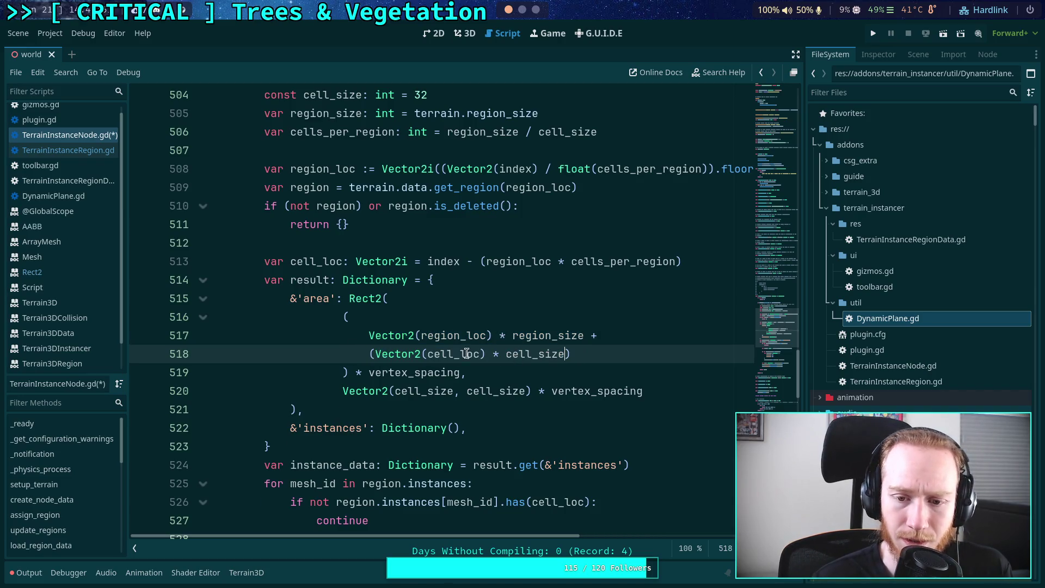
left_click_drag(364, 336, 591, 335)
type("(")
Check lines 518–521 below the reworked area Rect2
left_click(606, 367)
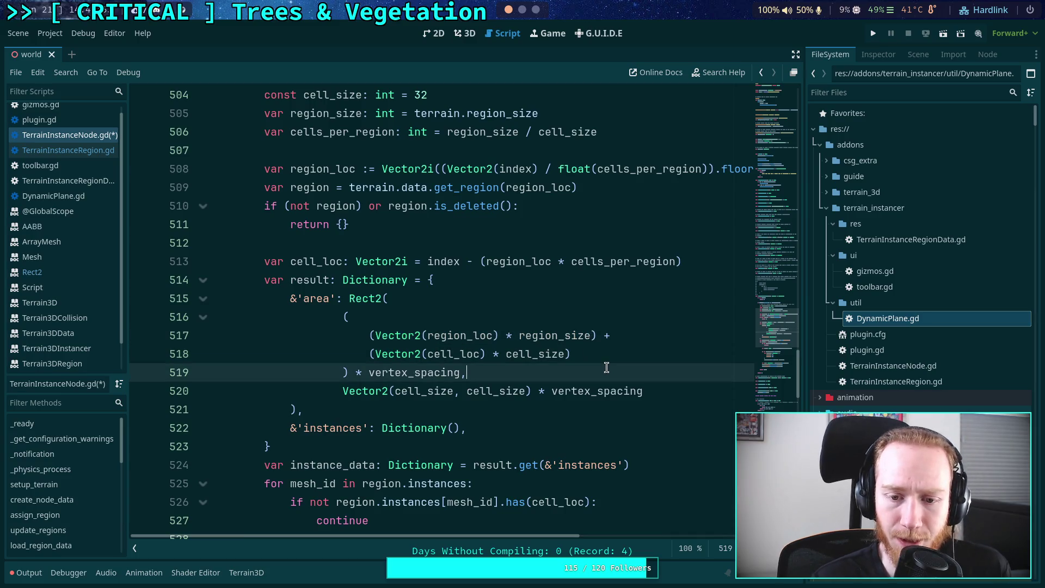
left_click(494, 353)
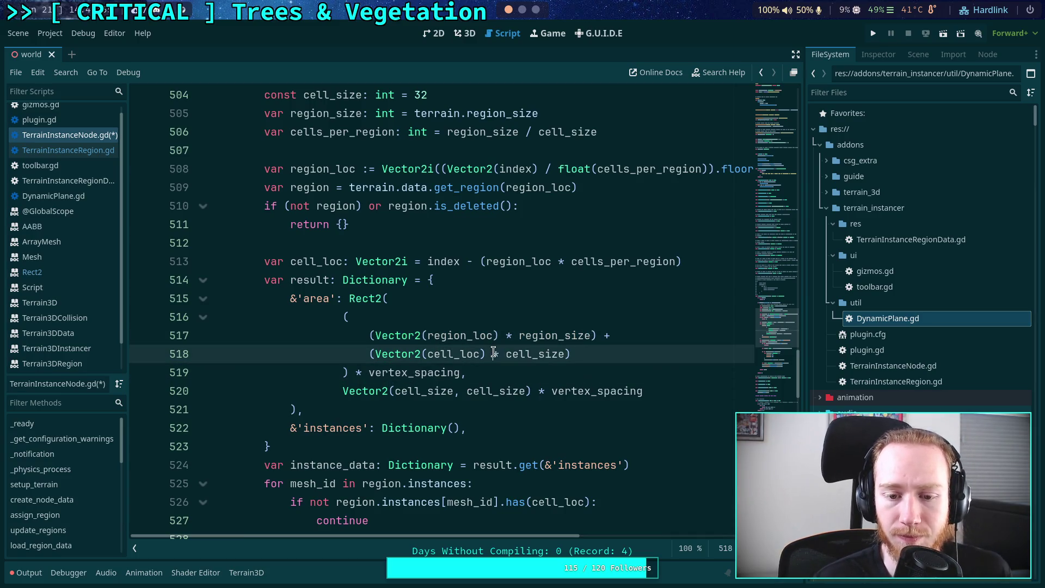
left_click(625, 373)
scroll(626, 376, "down", 1)
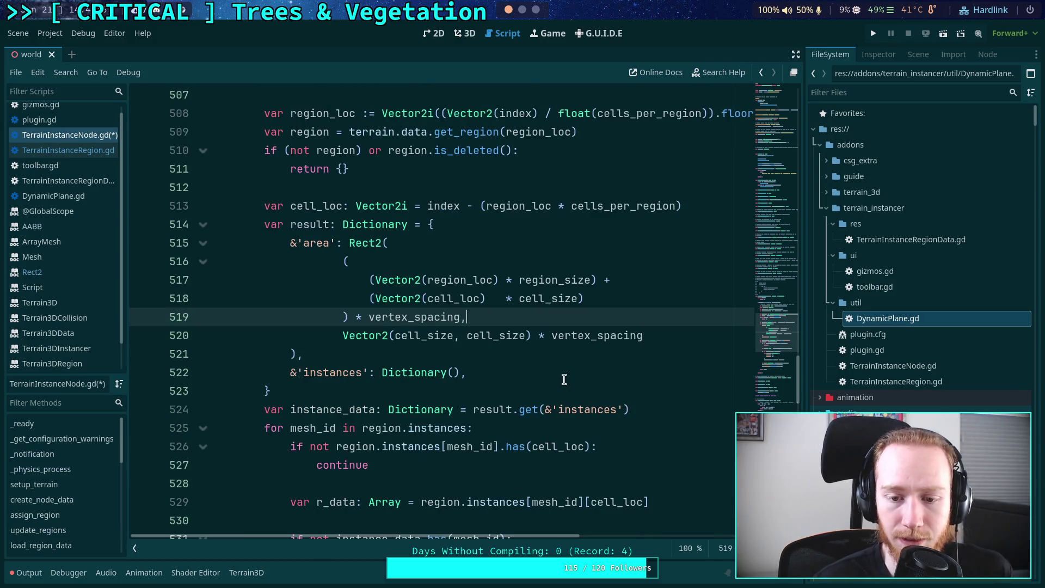
left_click(485, 357)
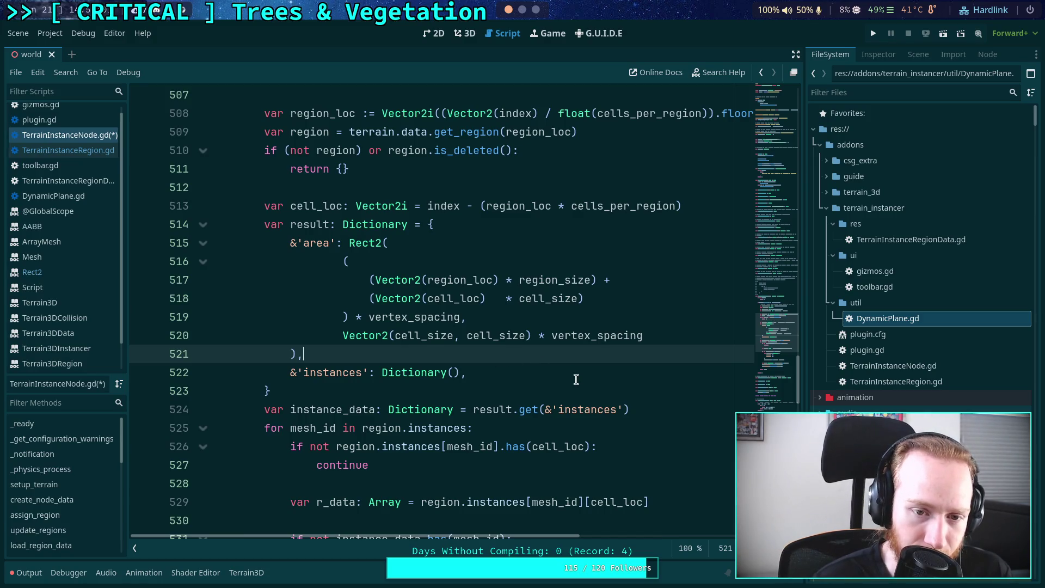
scroll(574, 380, "down", 5)
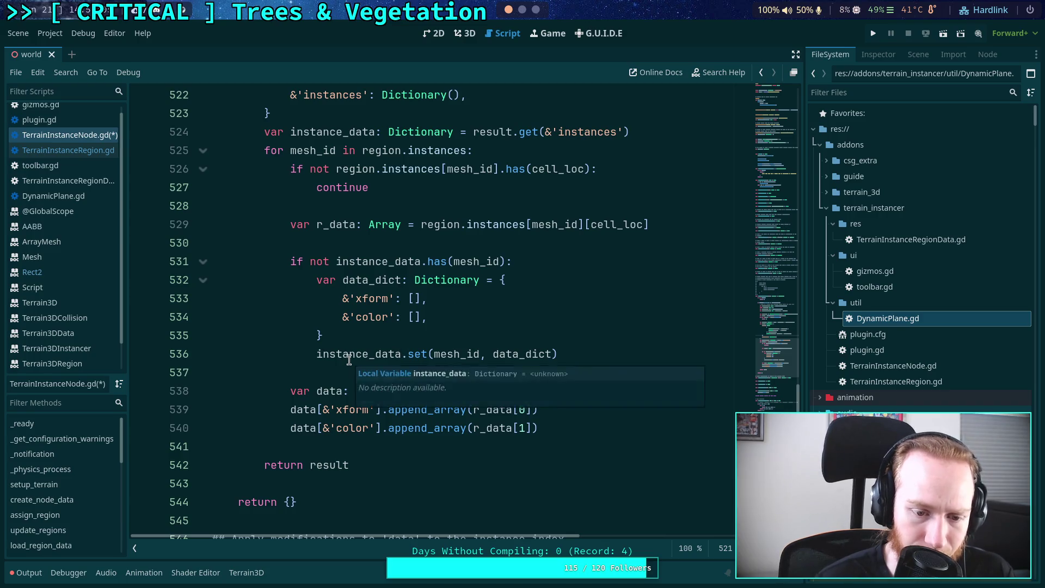
Open a new blank line after line 540 in the instance-data getter
scroll(296, 348, "up", 7)
scroll(296, 348, "up", 8)
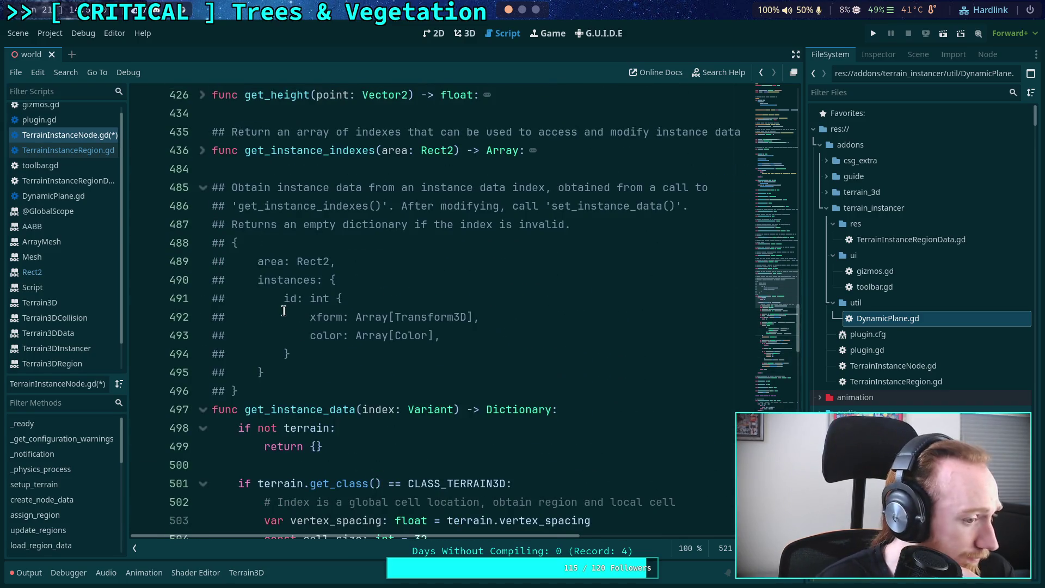
left_click(267, 270)
scroll(411, 323, "down", 15)
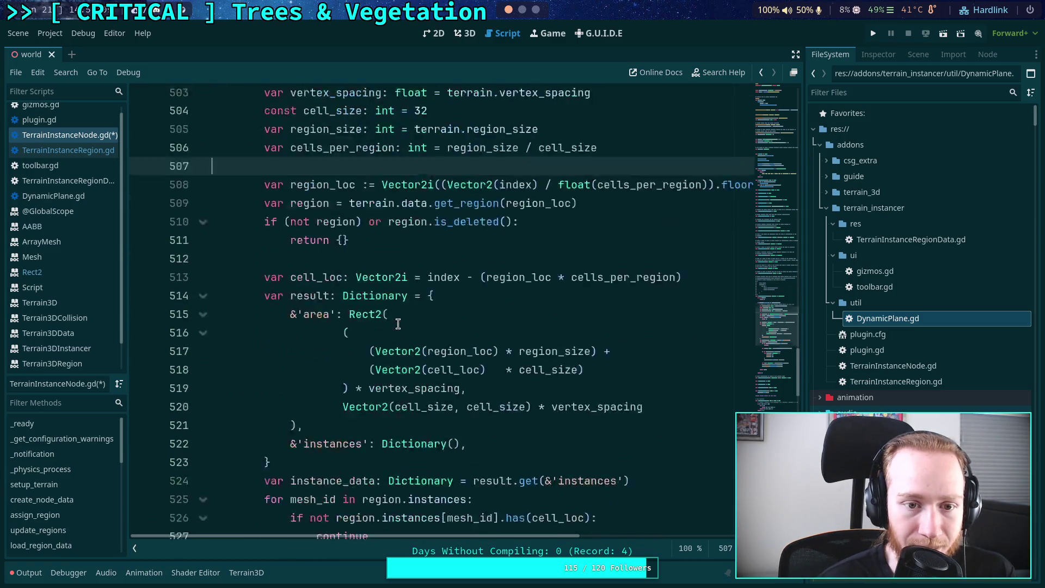
scroll(409, 326, "up", 5)
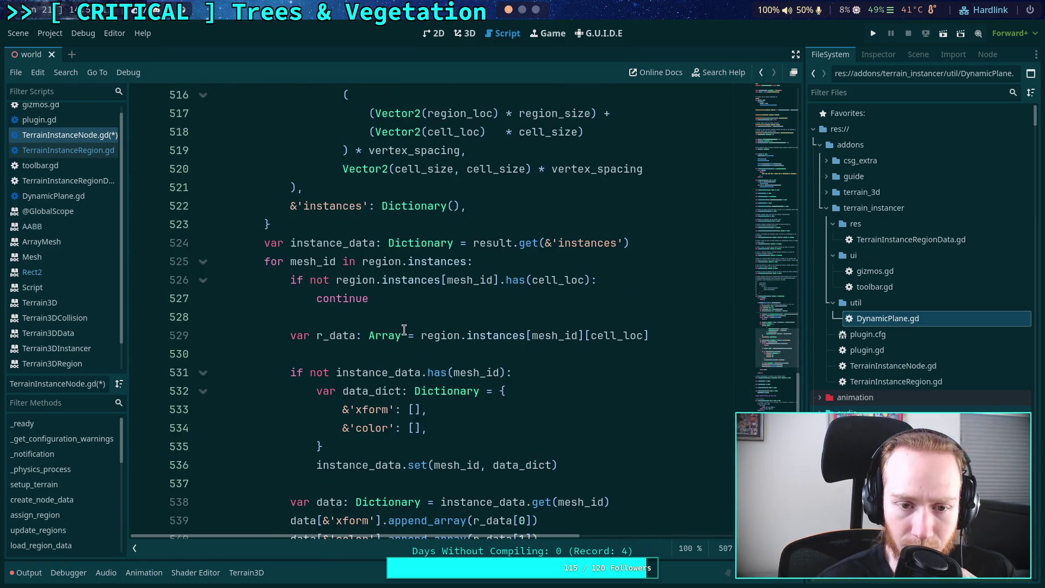
scroll(404, 329, "down", 2)
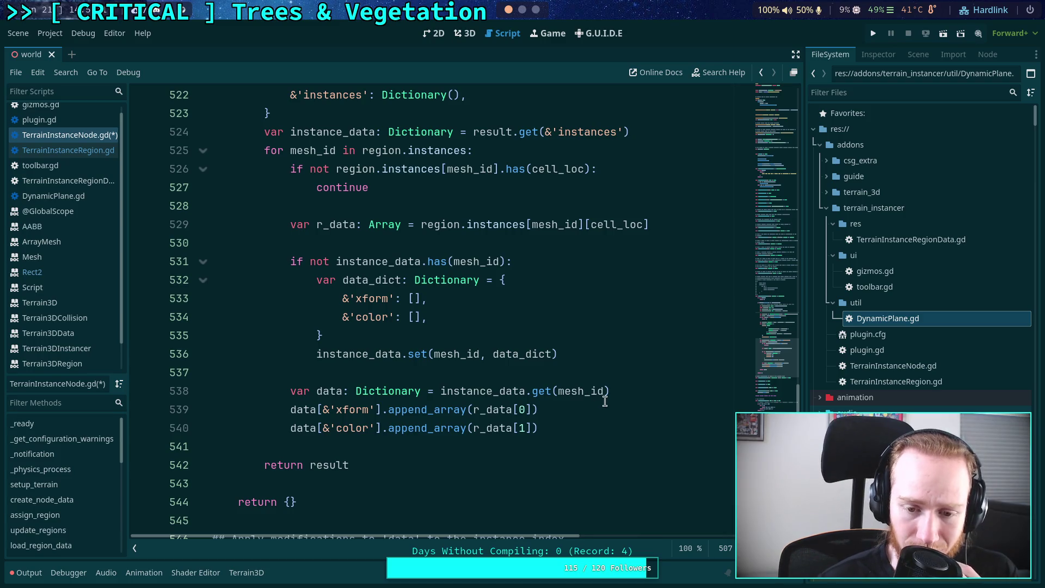
left_click(637, 409)
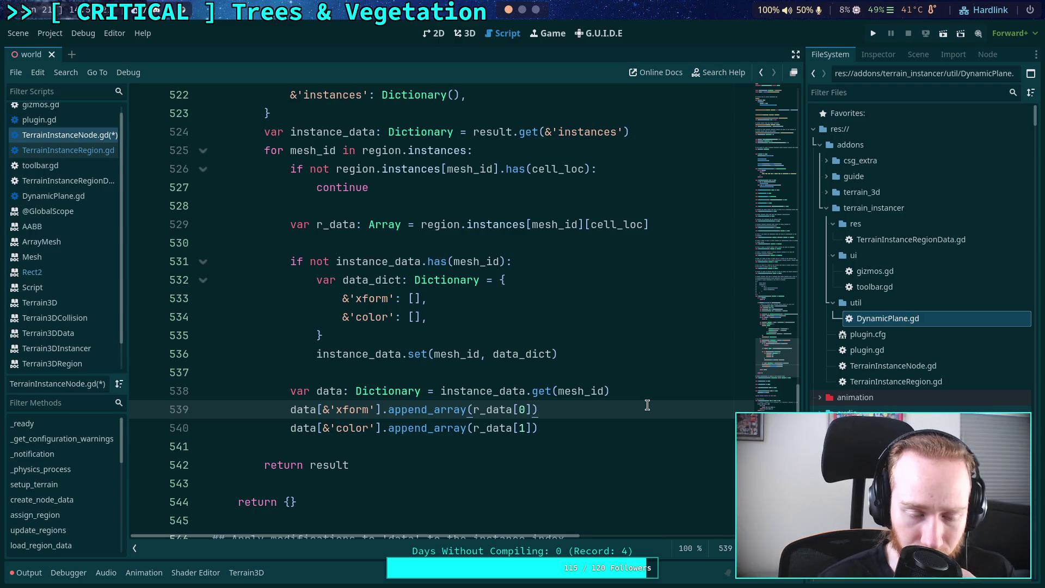
key("Down")
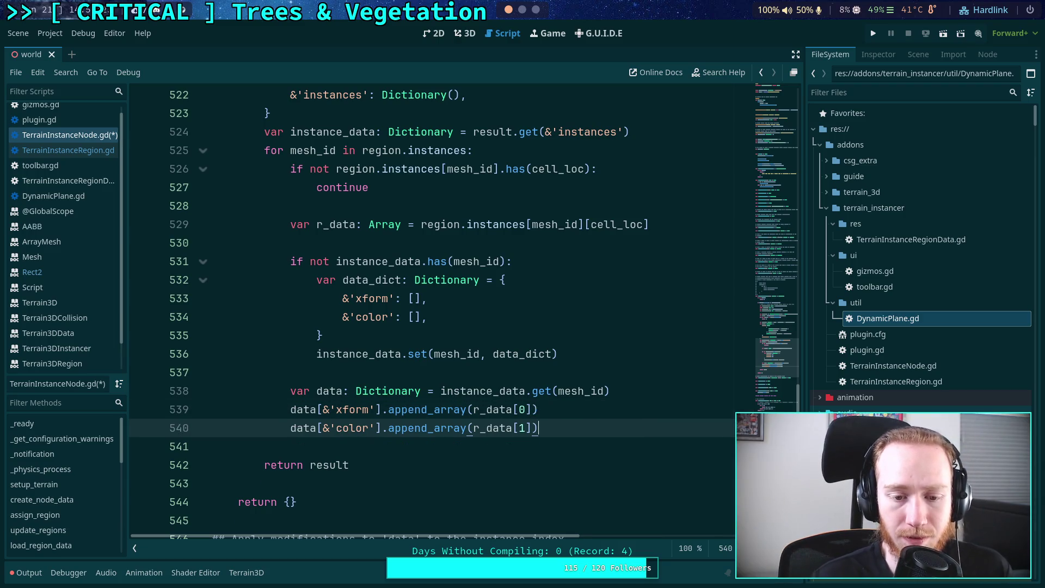
key("Return")
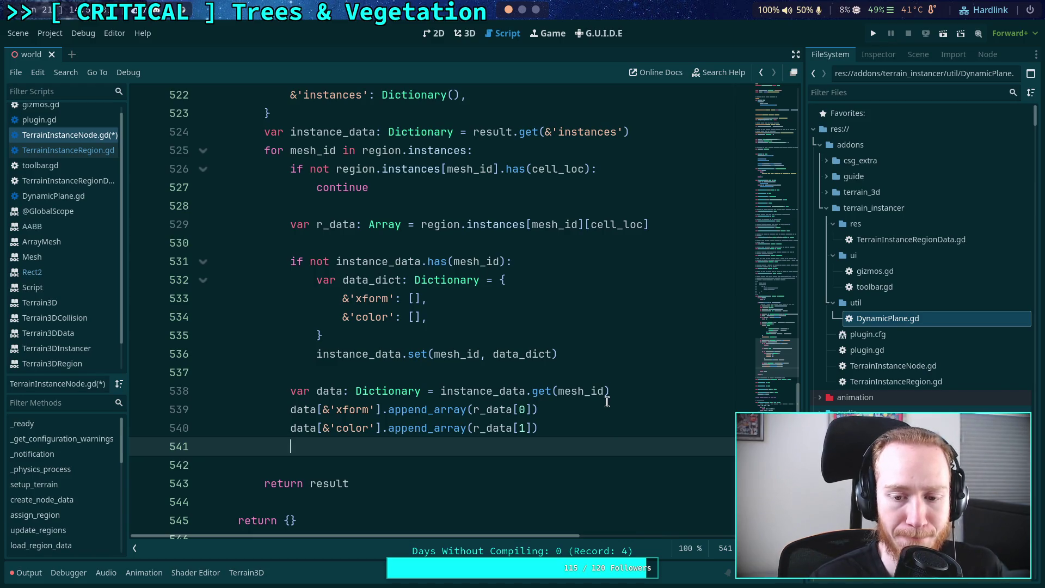
Add a '# Scale transform' comment below line 538, then bring up Neovim
left_click(643, 393)
key("Return")
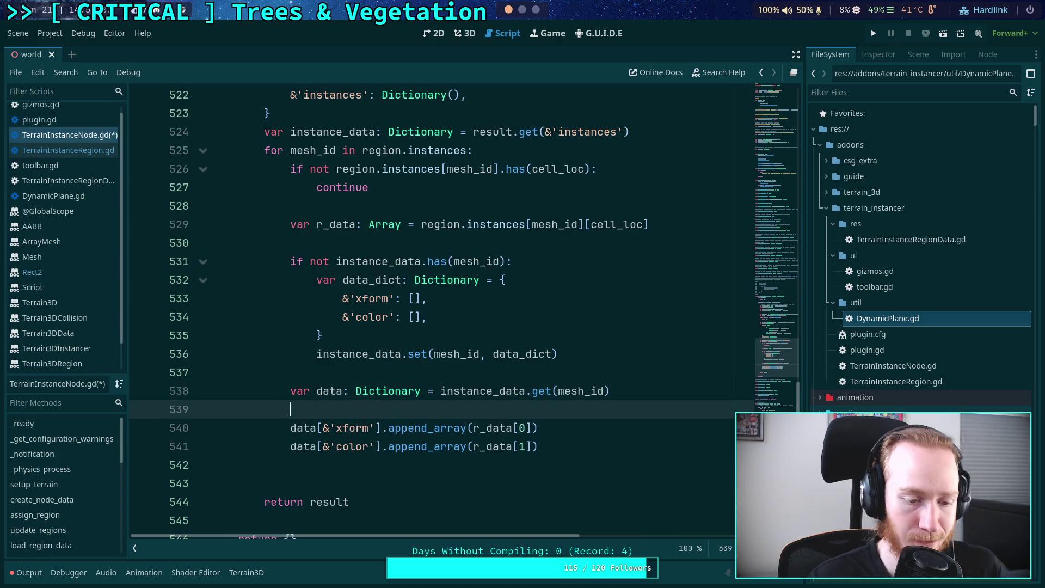
type("#D")
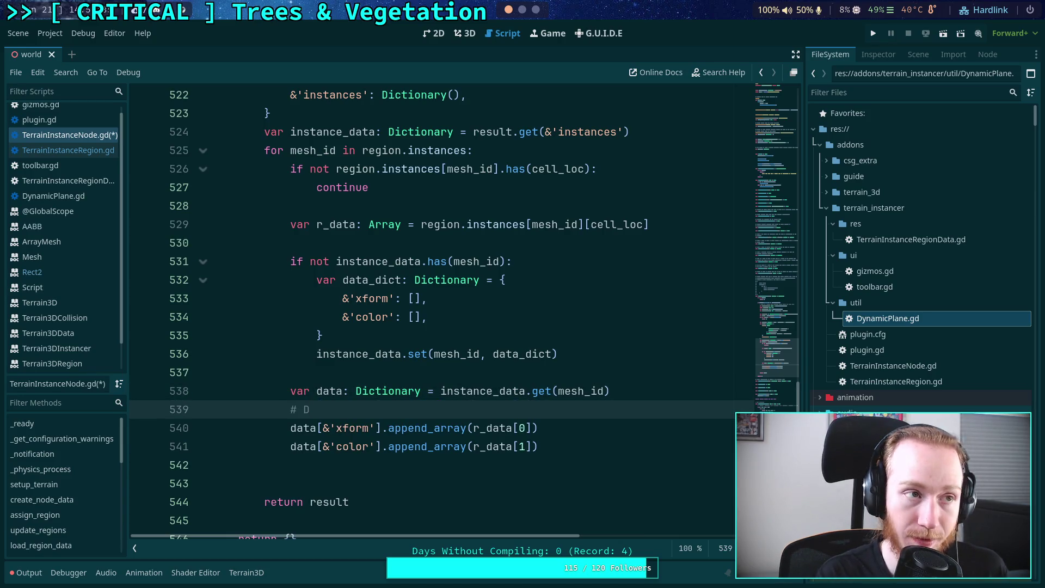
key("BackSpace")
type("Scale transform")
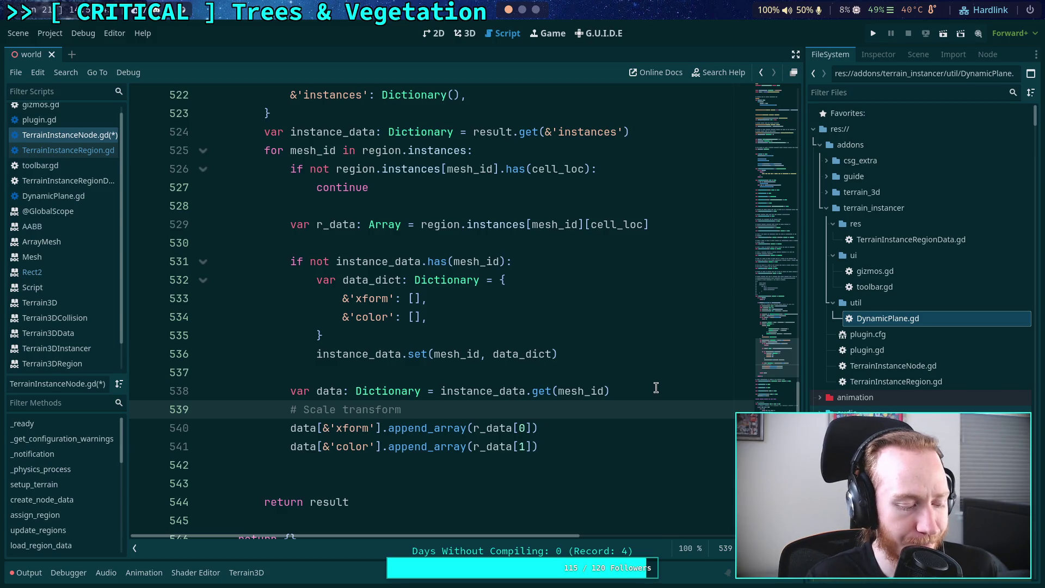
key("alt+Tab")
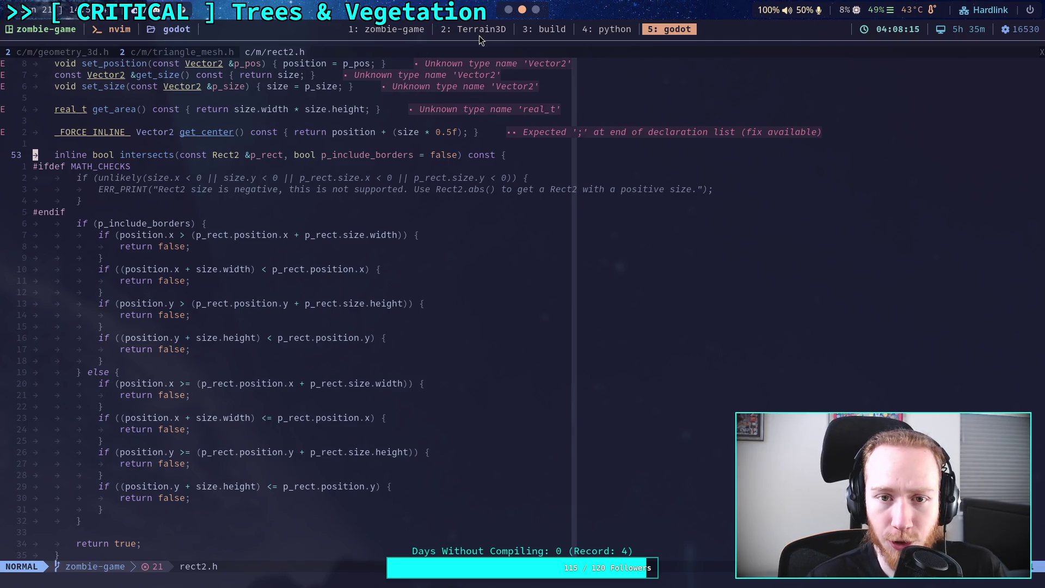
Read terrain_3d_collision.cpp's region-local to global transform loop in the Terrain3D workspace, then return to Godot
left_click(458, 29)
left_click(263, 52)
scroll(432, 270, "down", 15)
scroll(432, 270, "down", 7)
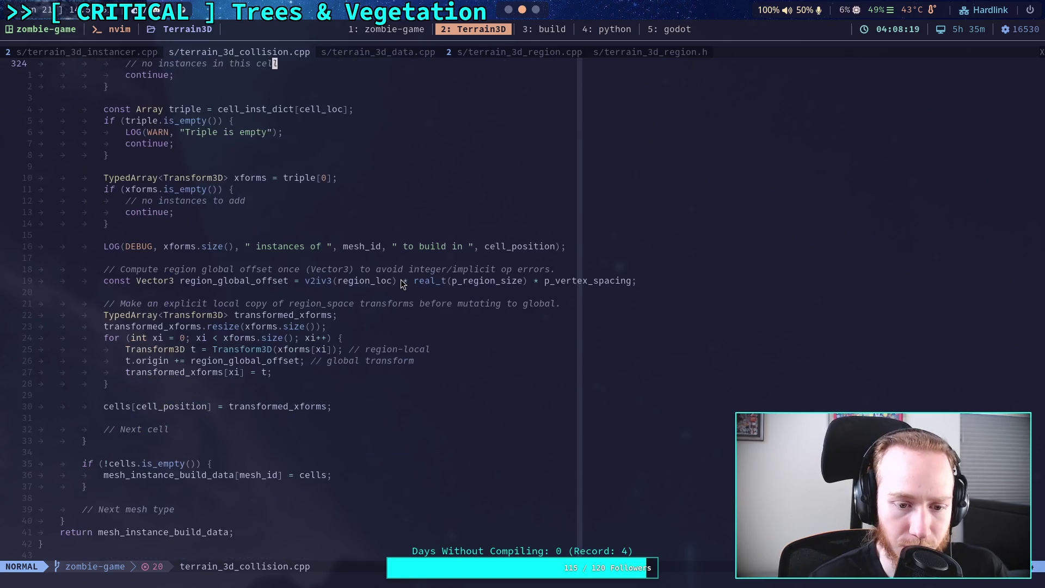
scroll(211, 364, "up", 2)
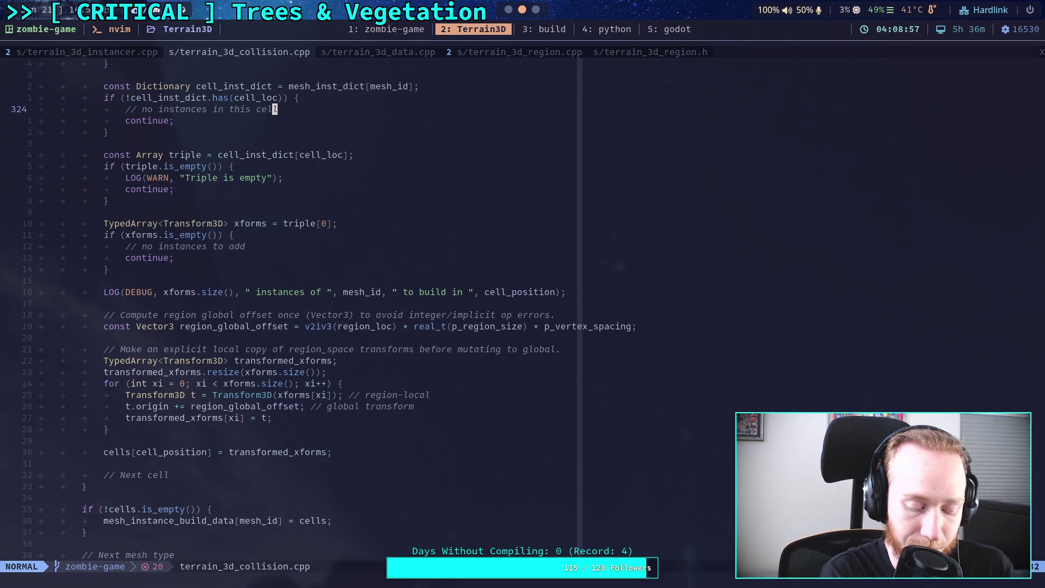
key("alt+Tab")
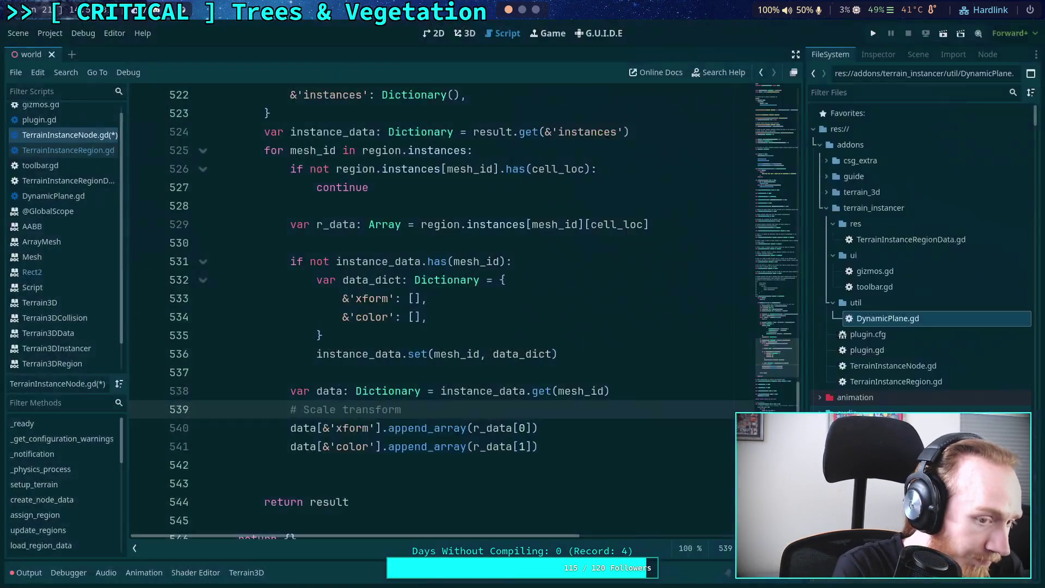
Inspect the two offset lines of the area Rect2 and lines 520–521
scroll(366, 362, "up", 9)
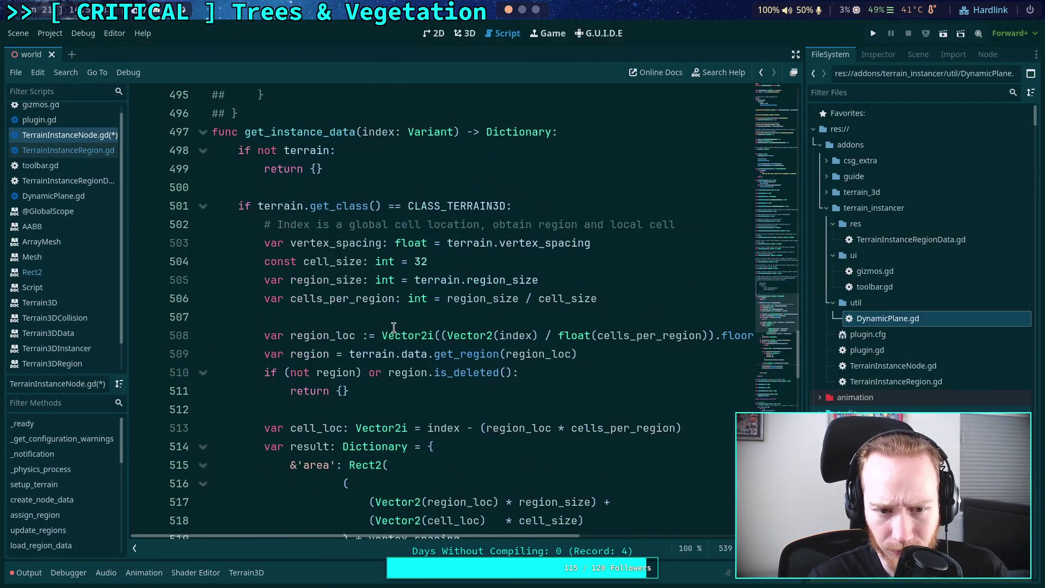
scroll(376, 303, "down", 3)
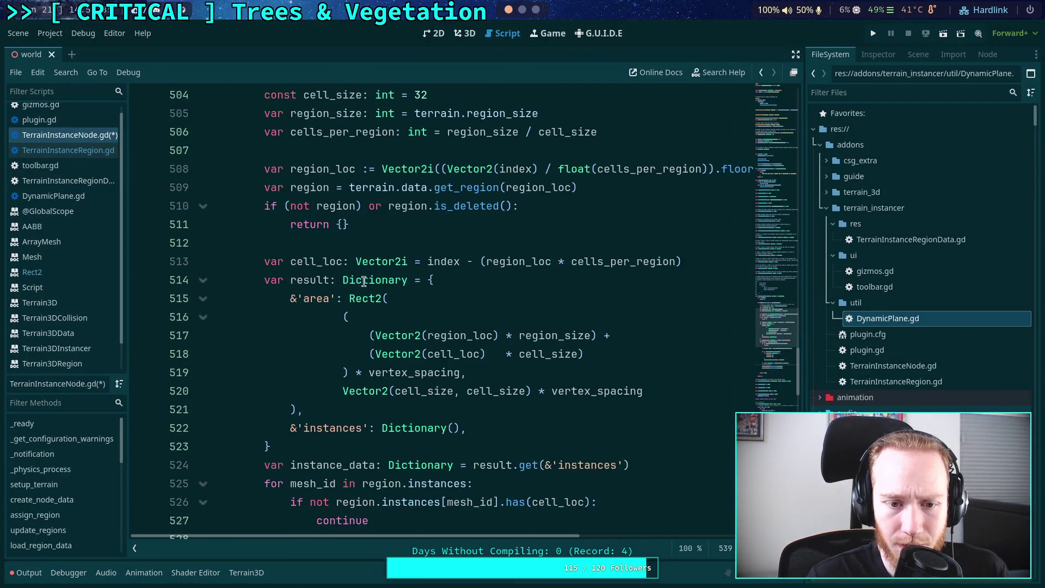
left_click_drag(356, 373, 468, 373)
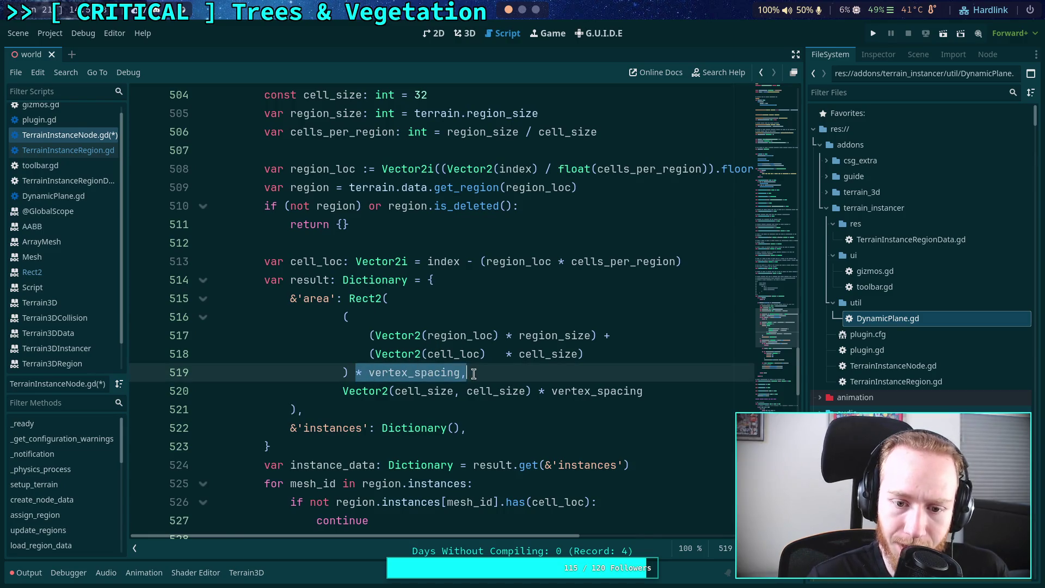
mouse_move(376, 336)
left_mouse_down()
mouse_move(511, 360)
mouse_move(468, 375)
left_mouse_up()
left_click(448, 390)
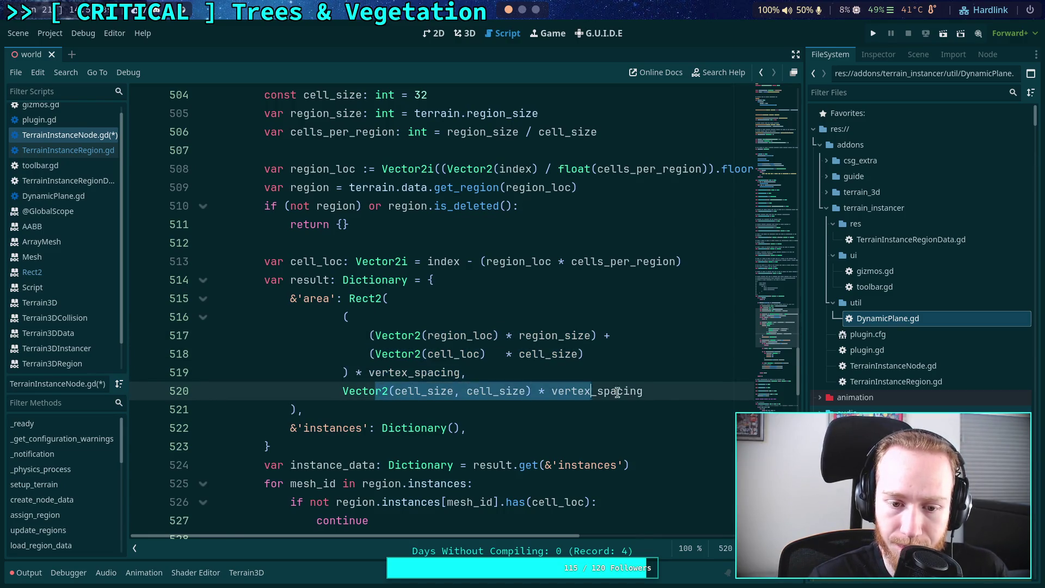
left_click(448, 408)
Delete the '# Scale transform' comment and the blank line after the colour append, then save
scroll(435, 409, "down", 2)
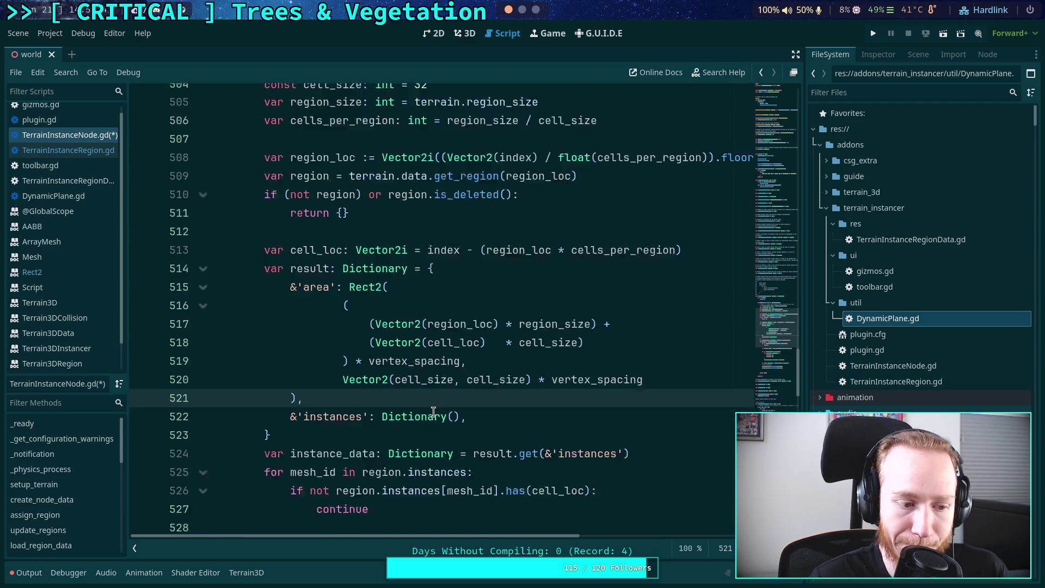
scroll(343, 404, "down", 4)
left_click(577, 410)
left_click(669, 399, "shift")
key("BackSpace")
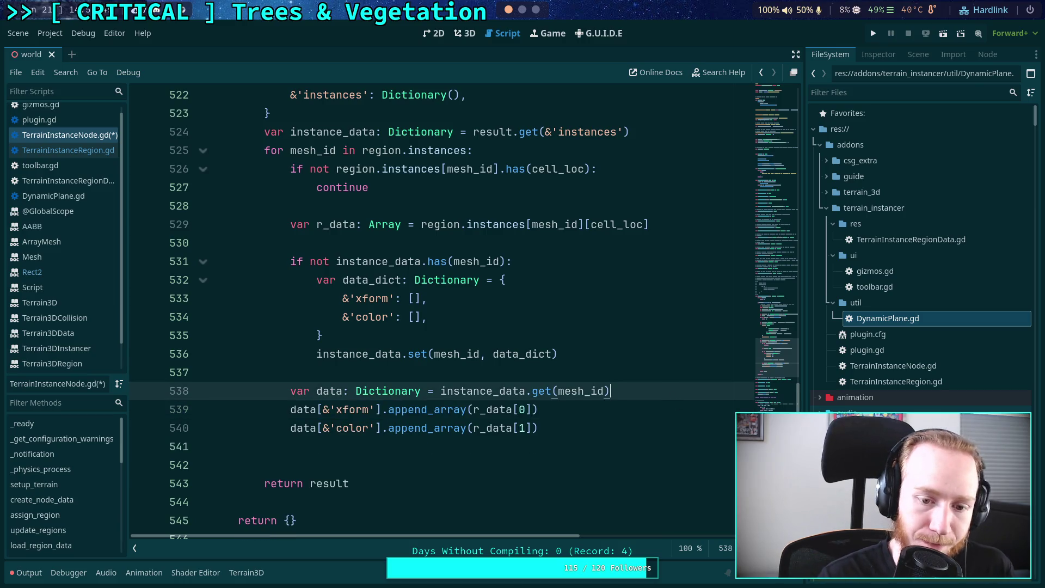
left_click(455, 459)
left_click(461, 445)
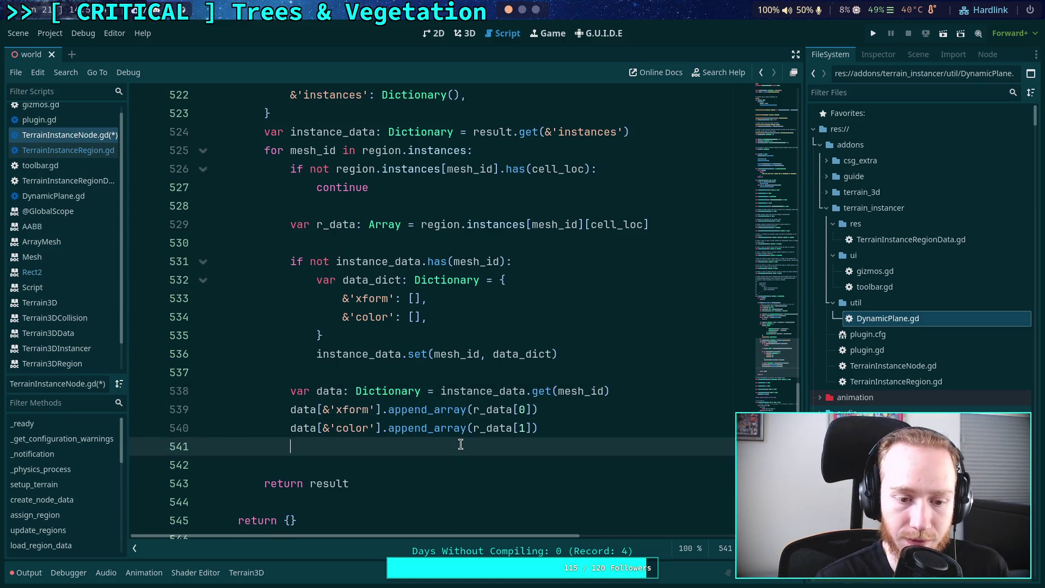
key("BackSpace")
key("ctrl+s")
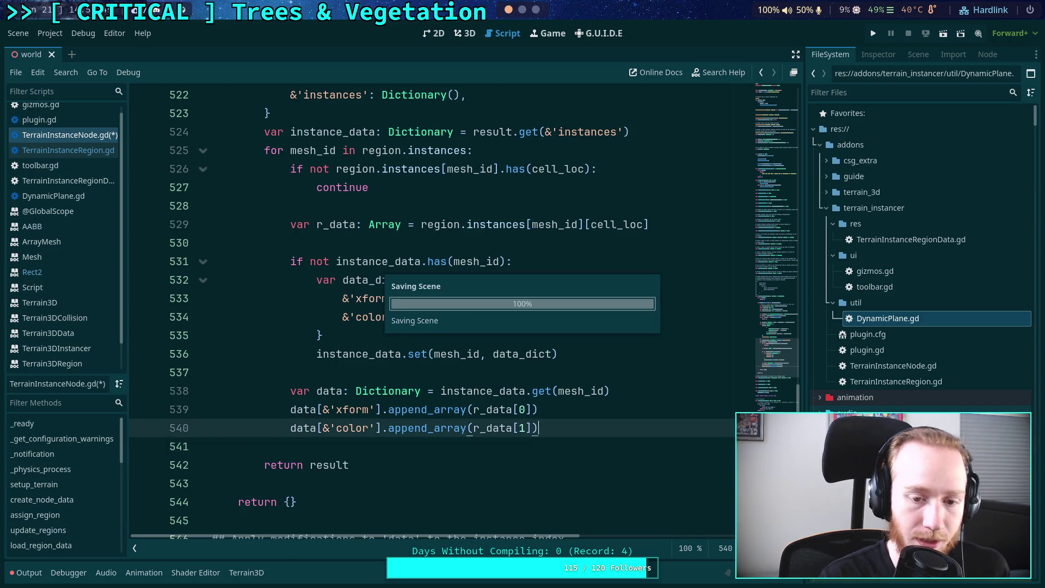
Unfold set_instance_data and trace uses of its data parameter, ending at line 551
scroll(430, 444, "down", 5)
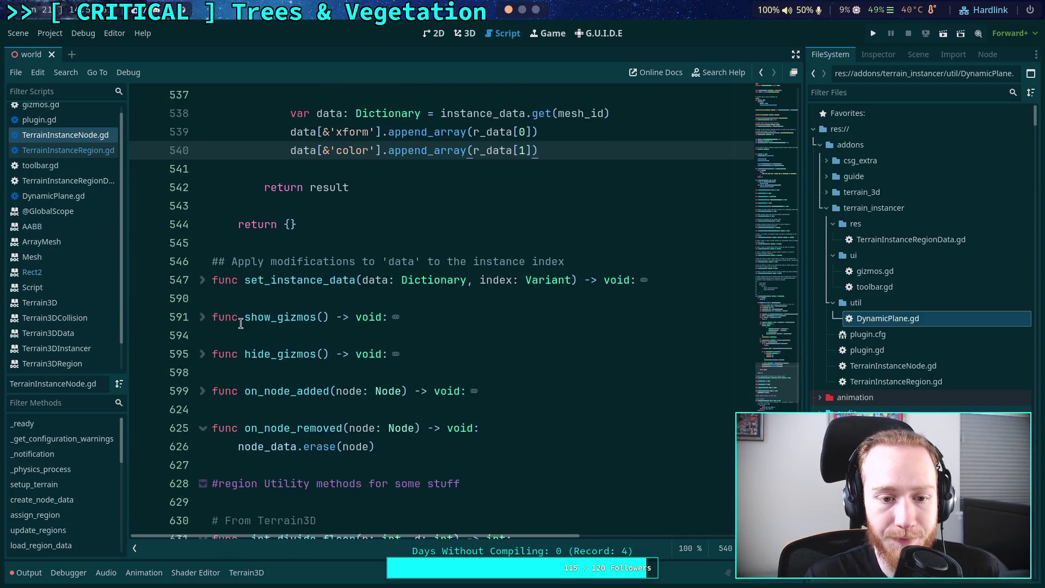
left_click(202, 280)
scroll(430, 362, "down", 2)
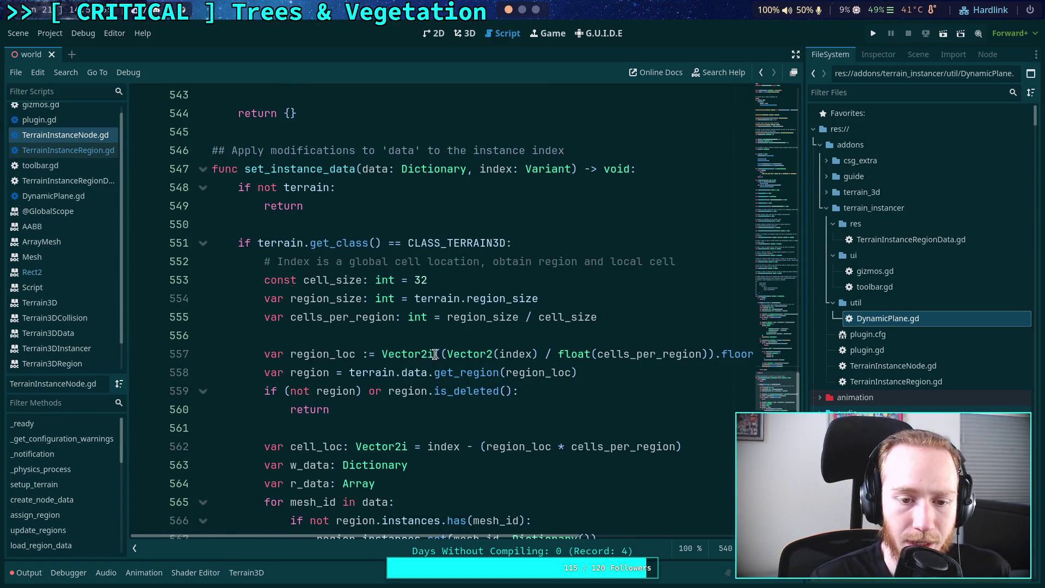
scroll(436, 356, "down", 1)
double_click(374, 113)
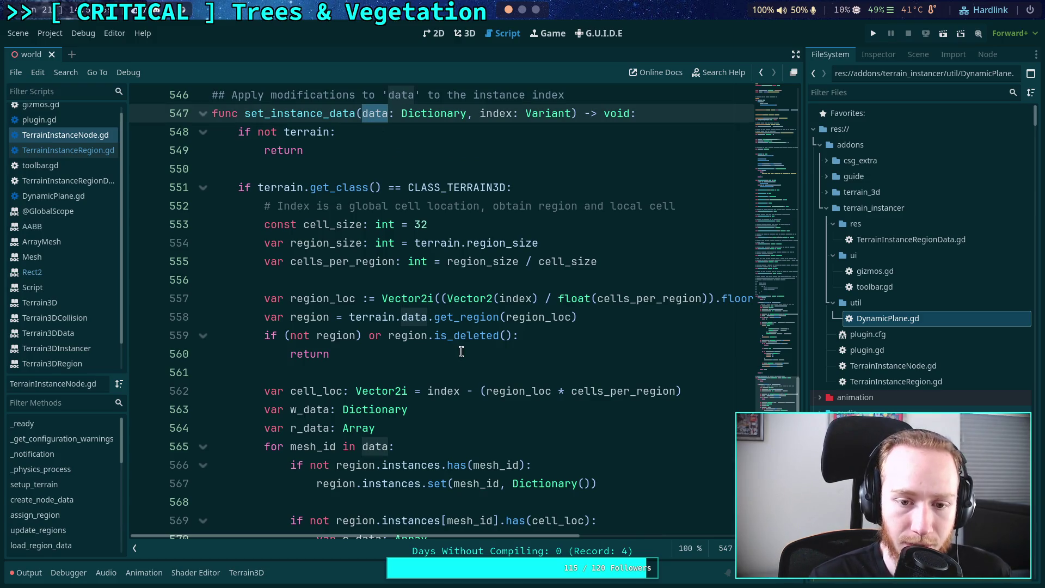
scroll(469, 284, "down", 2)
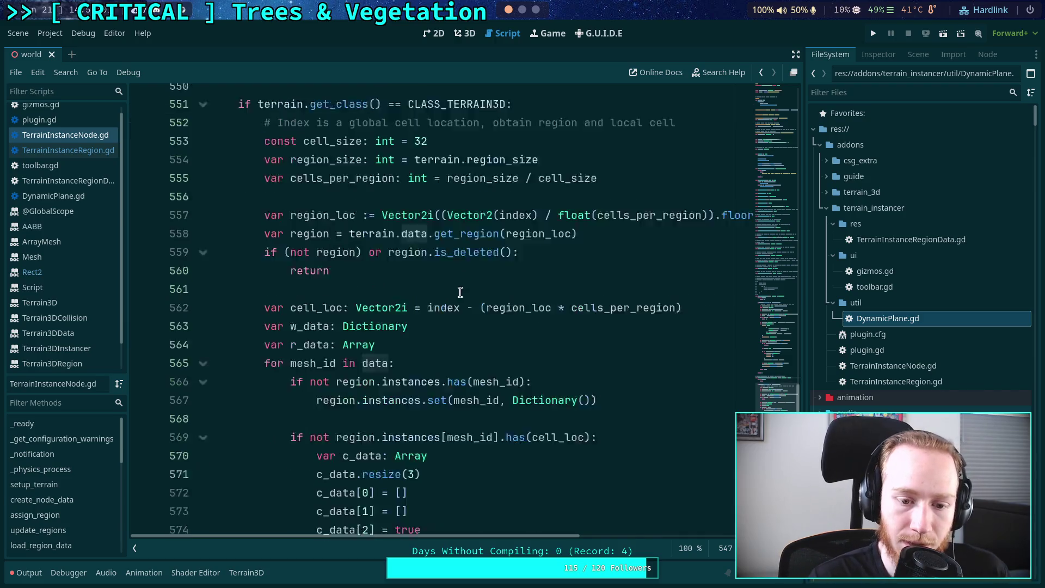
left_click(466, 317)
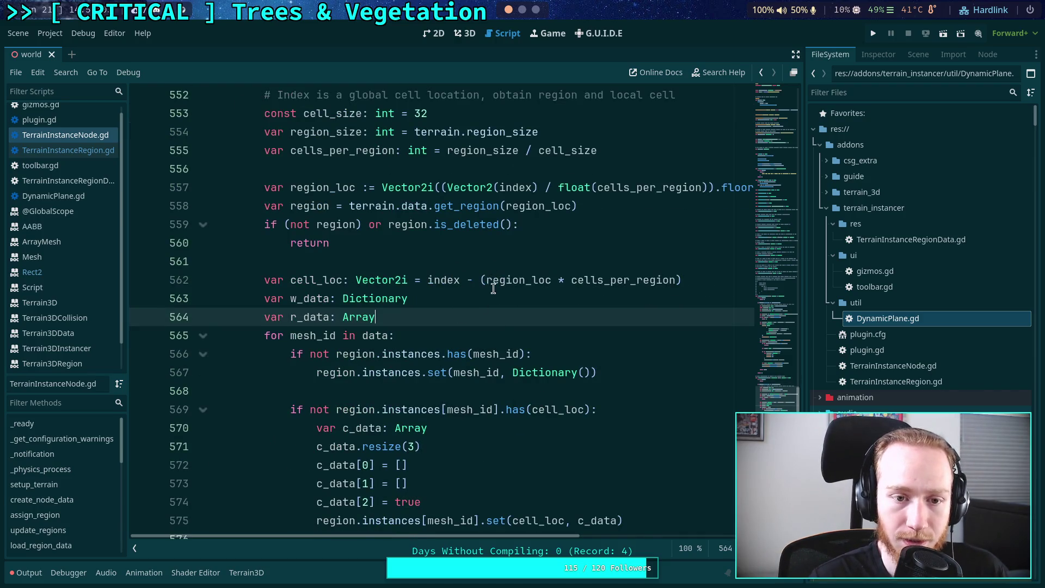
scroll(493, 287, "up", 3)
left_click(570, 244)
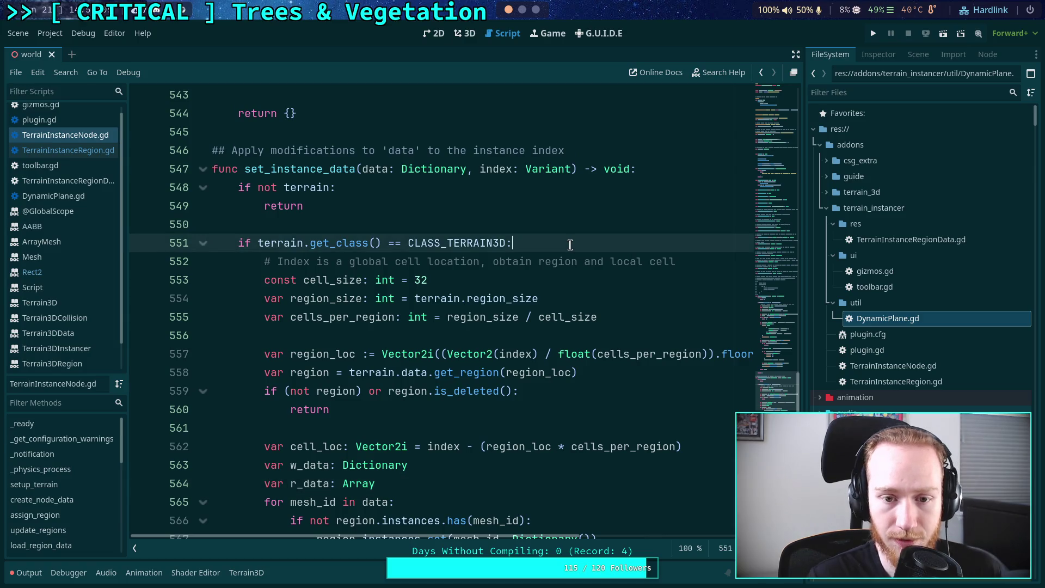
Add 'data = data.get(&'instances') # discard the' below the Terrain3D check on line 551
key("Return")
type("dat")
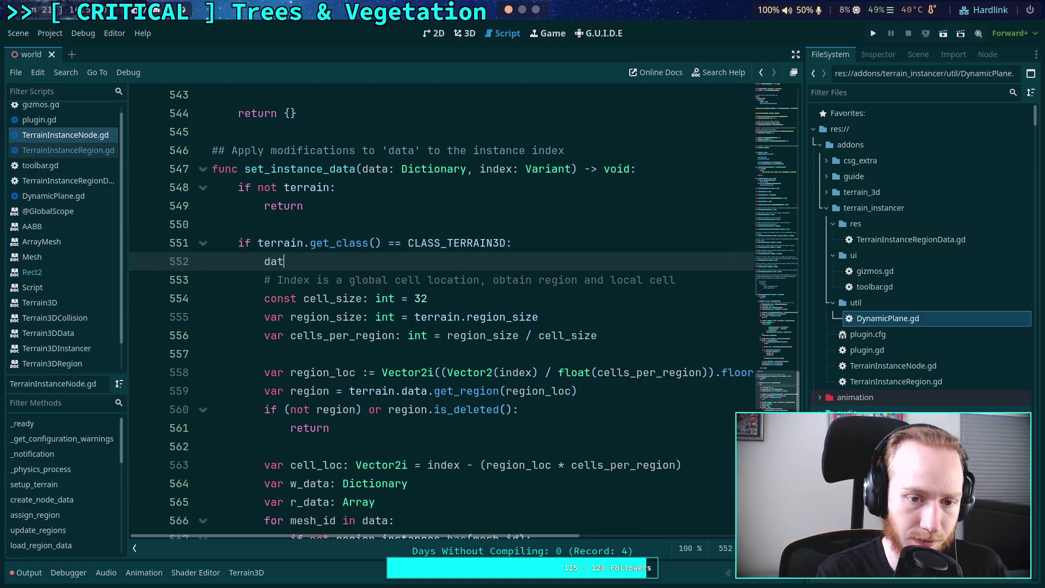
type("a = data")
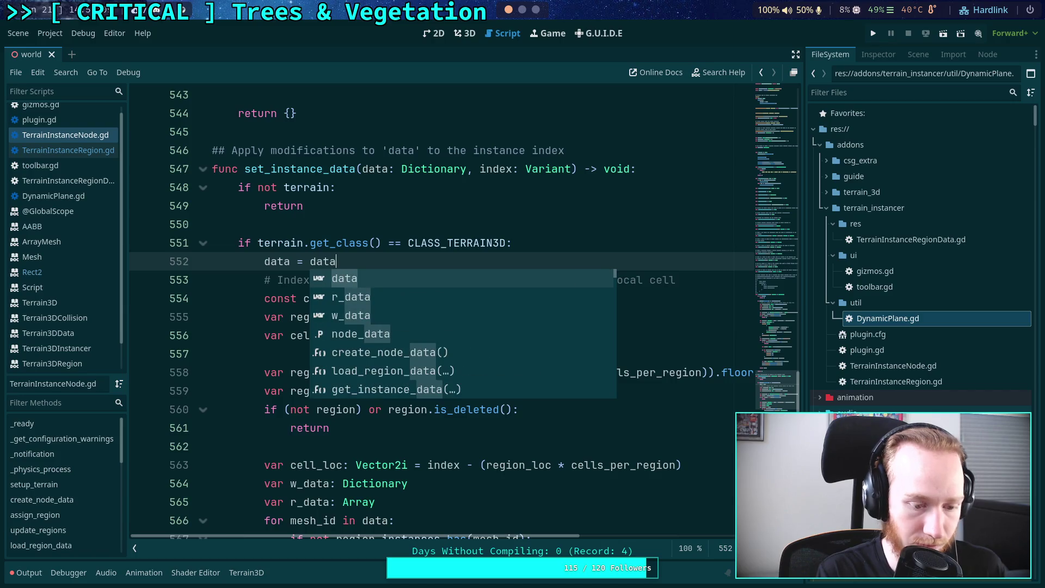
type(".get('&")
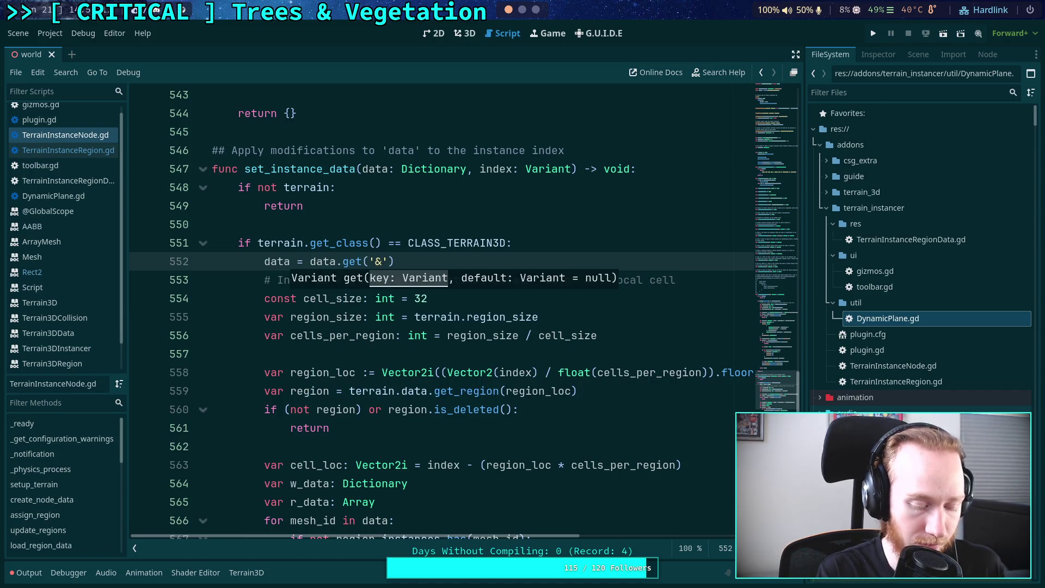
key("Left")
type("&")
key("Right")
type("instances')")
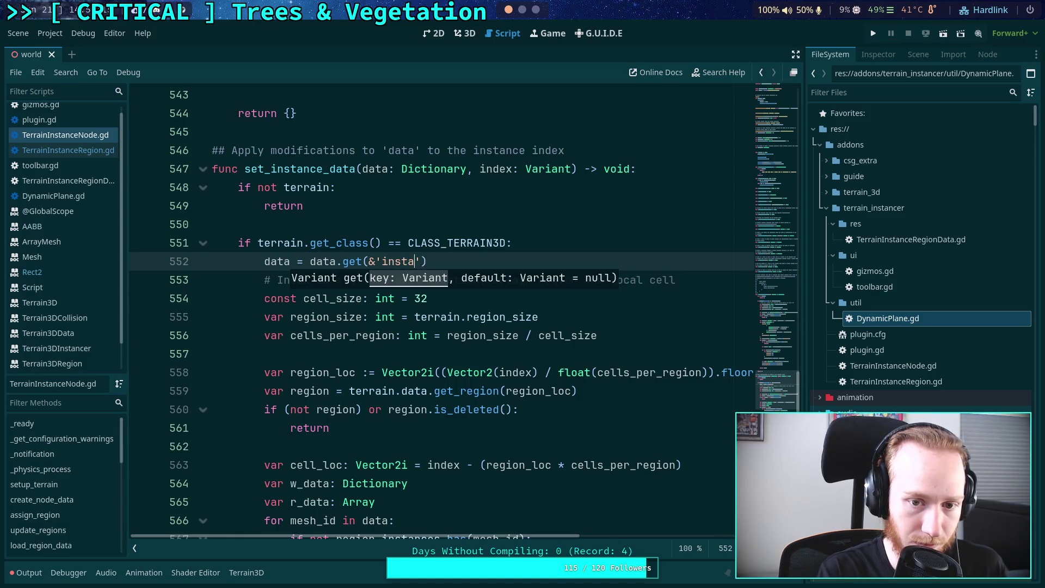
type(" # ")
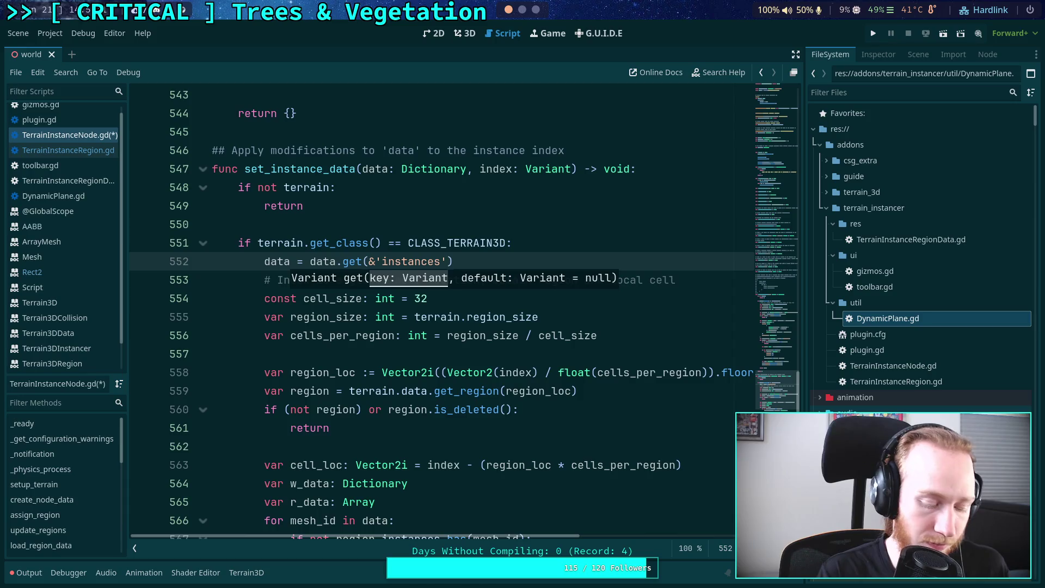
type("discard the")
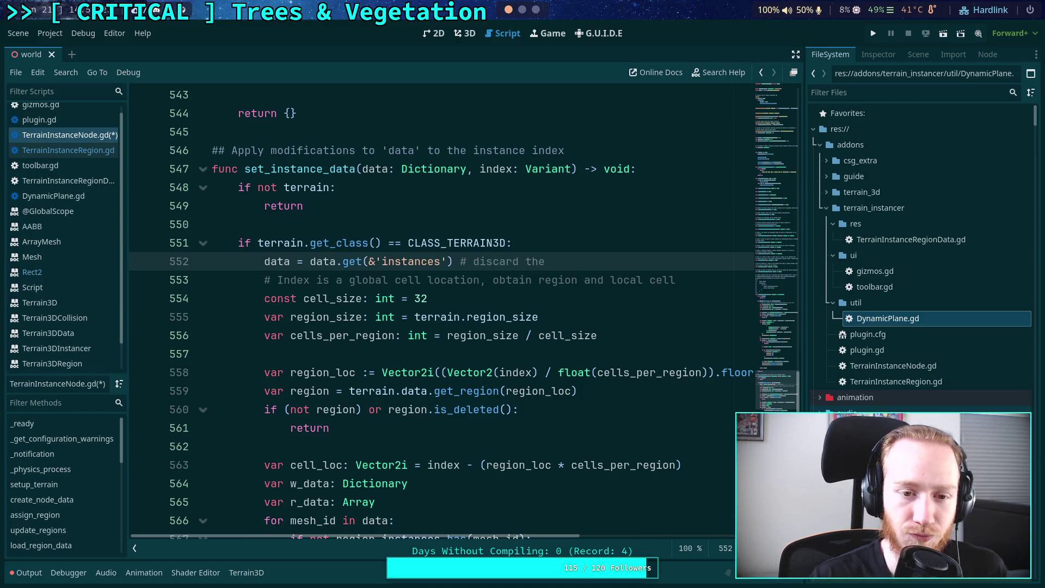
Finish the comment as '# discard the other info, not needed' and save the script
left_click(263, 262)
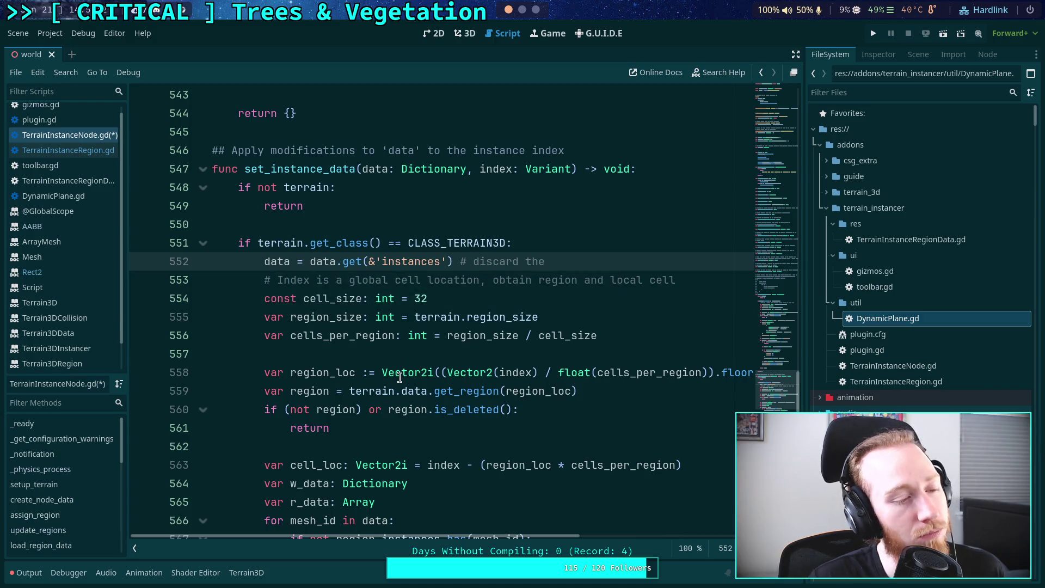
mouse_move(400, 377)
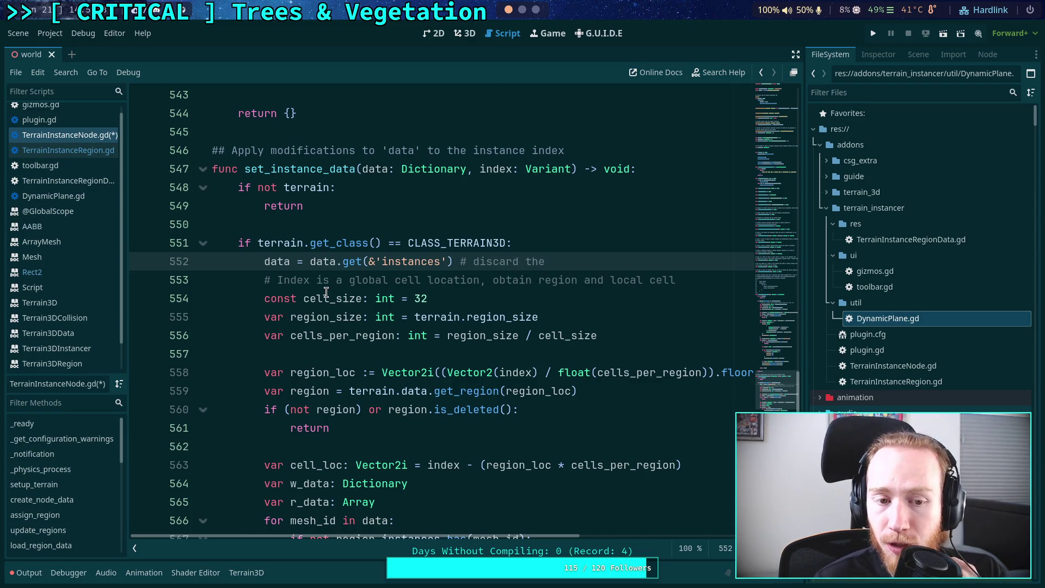
double_click(376, 170)
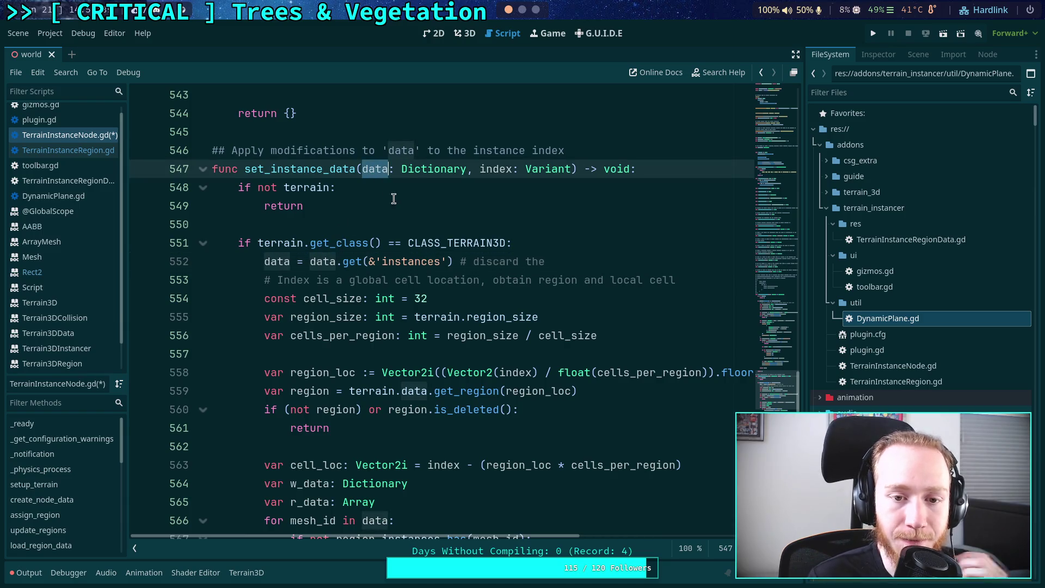
left_click_drag(311, 263, 451, 263)
left_click(588, 261)
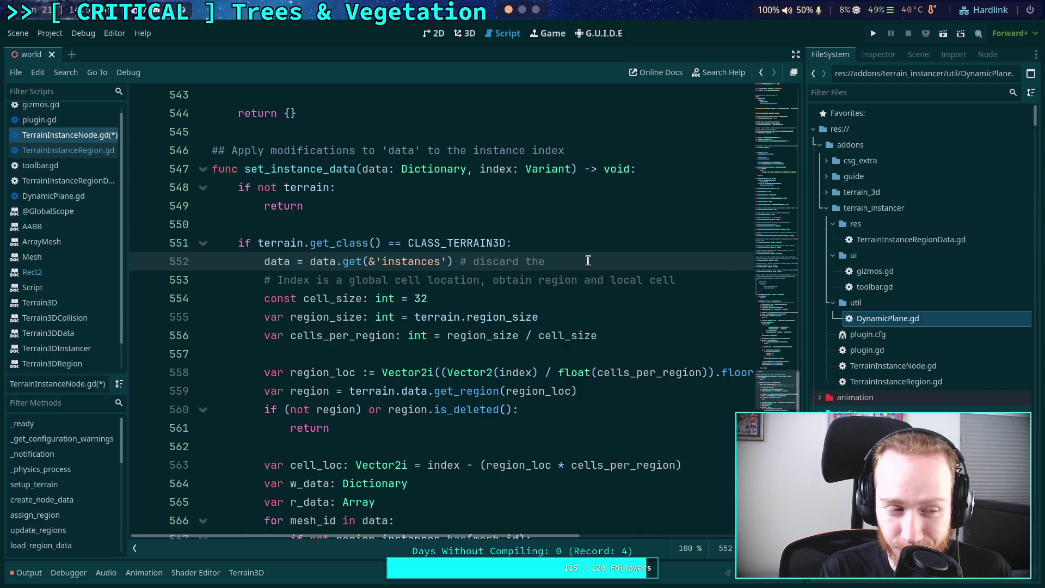
type("other info, not needed")
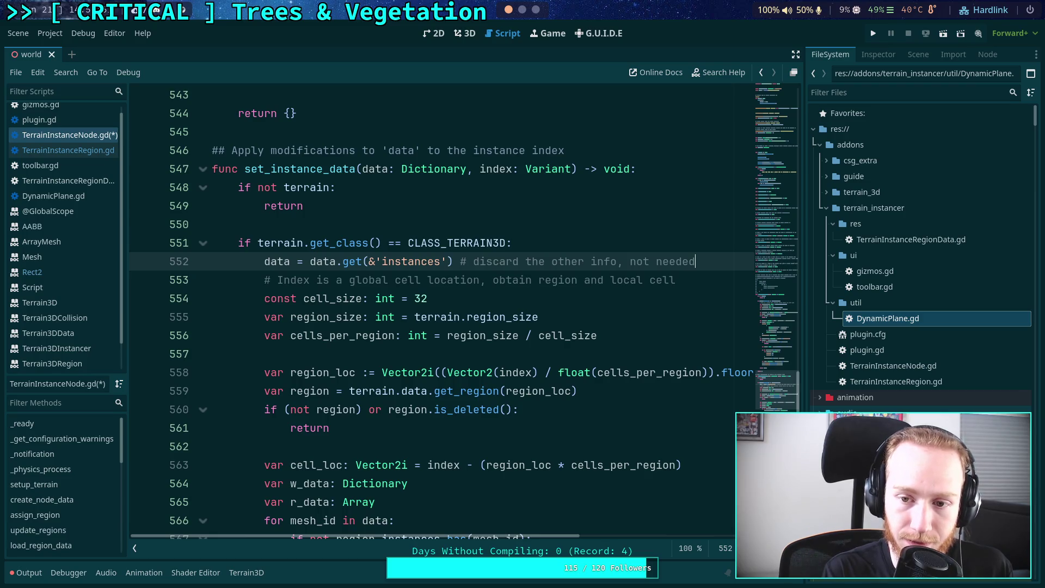
key("ctrl+s")
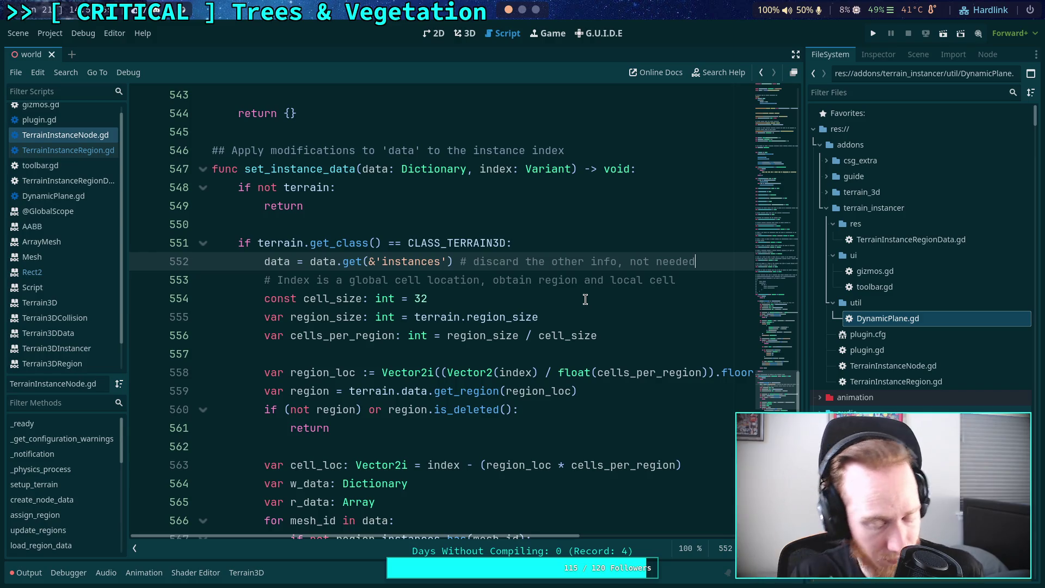
scroll(586, 300, "down", 7)
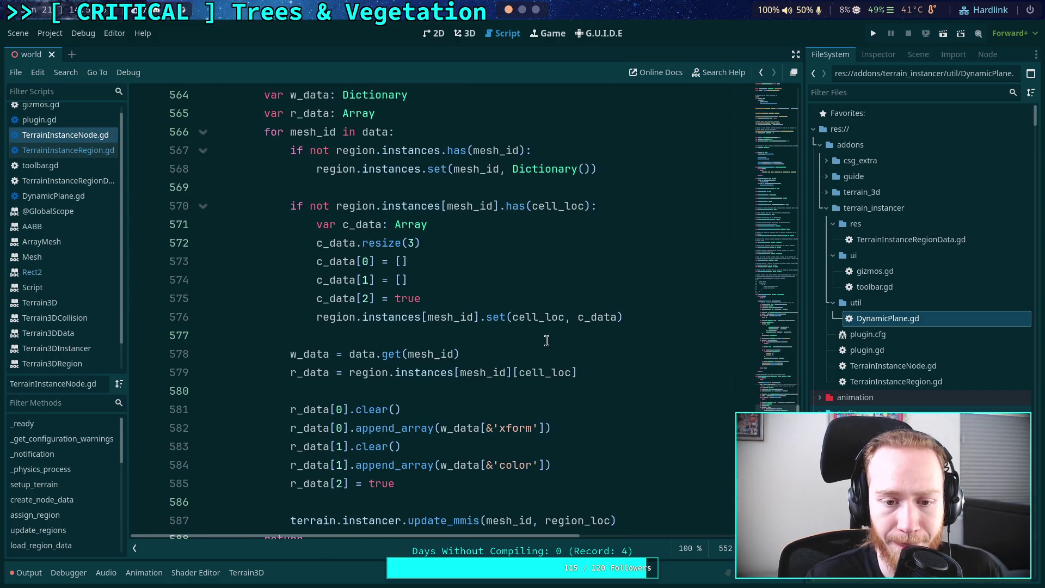
scroll(552, 342, "down", 3)
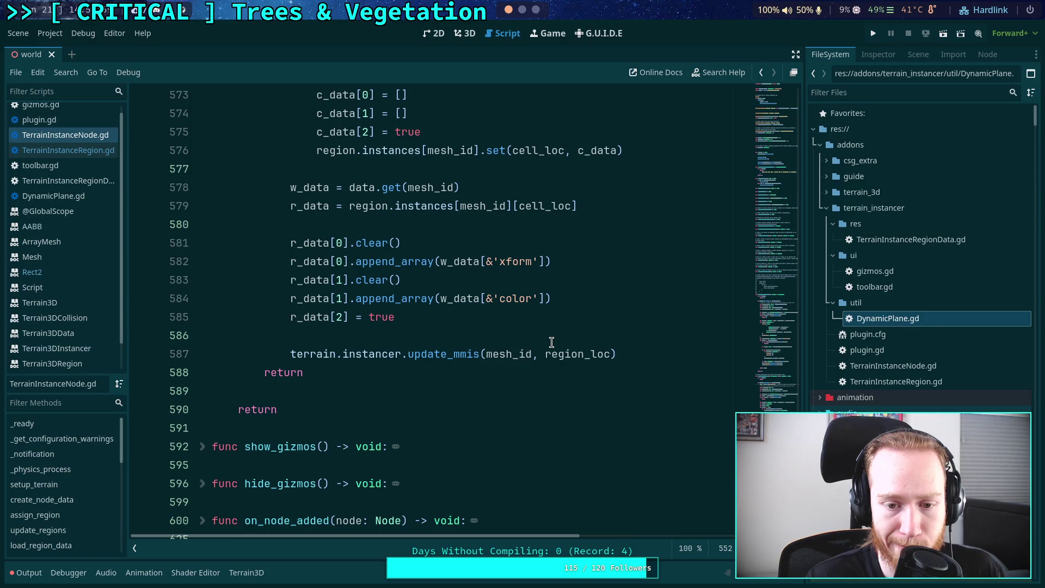
scroll(551, 342, "up", 15)
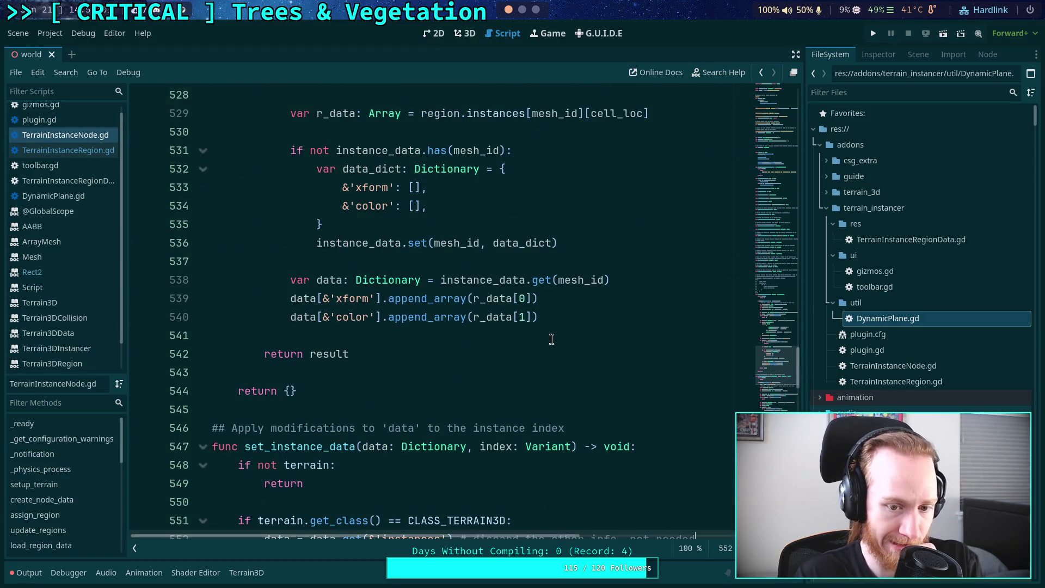
left_click(647, 425)
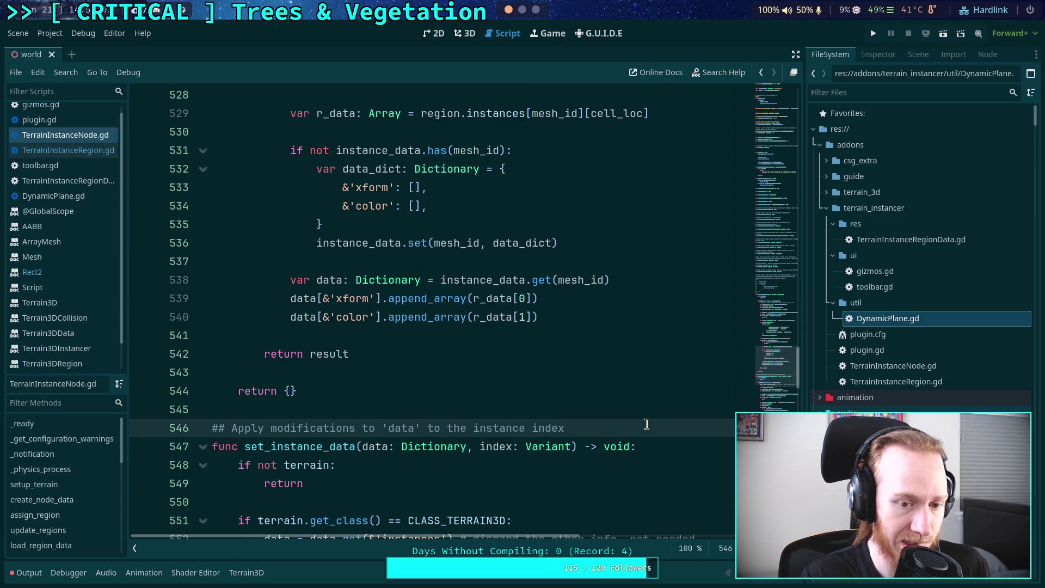
Extend the doc comment with '. Transforms should be' and a '## relative to' line, then switch to Neovim
type(". Transforms shoul db")
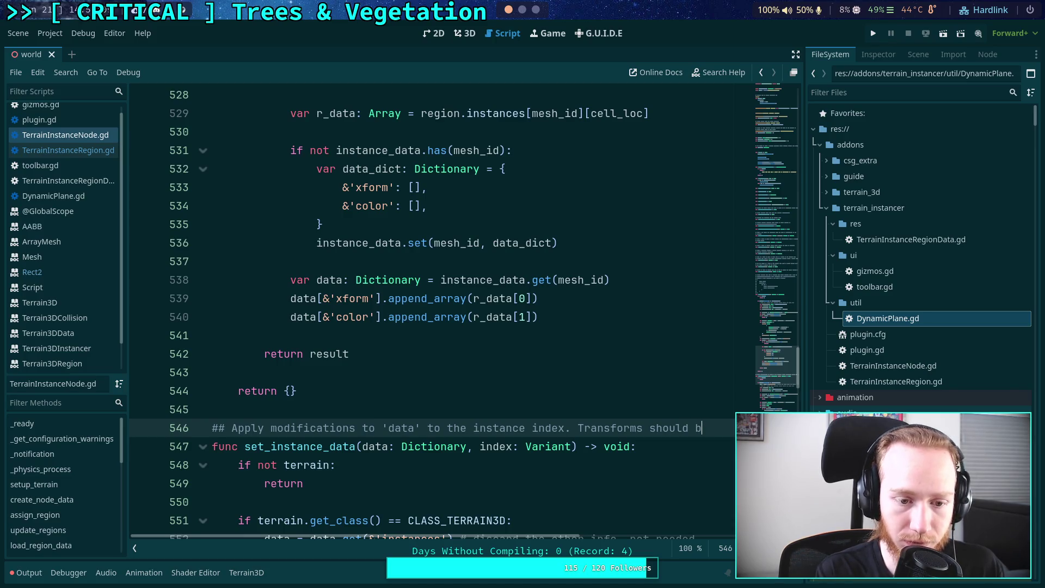
type("e")
key("Return")
type("## ")
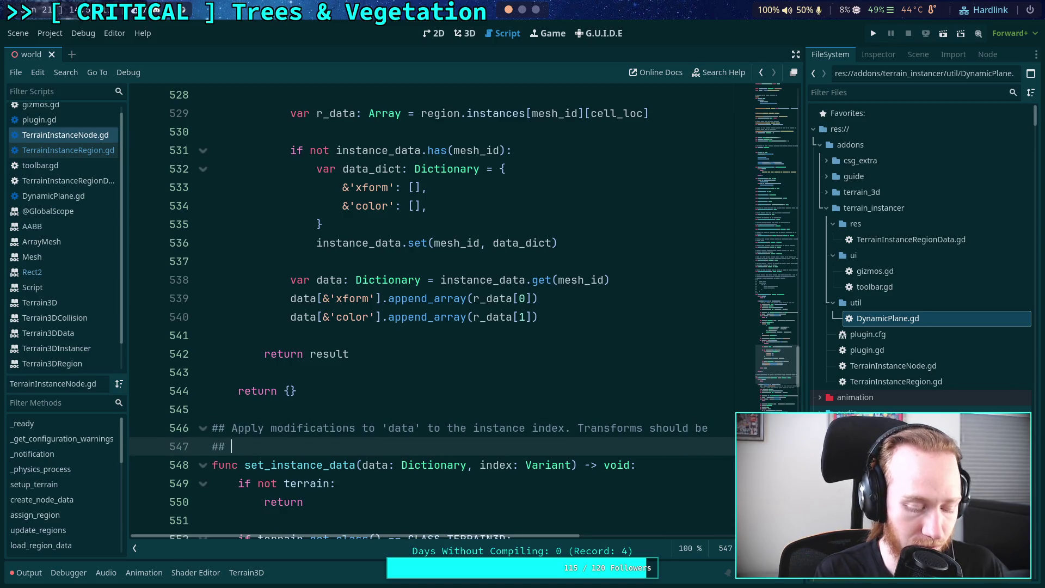
type("relative to")
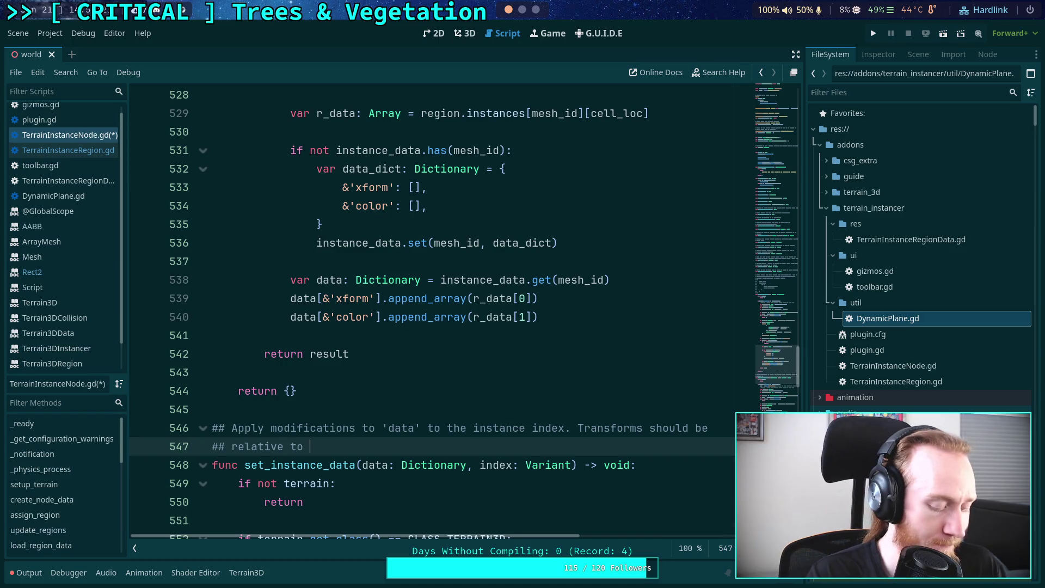
key("super+2")
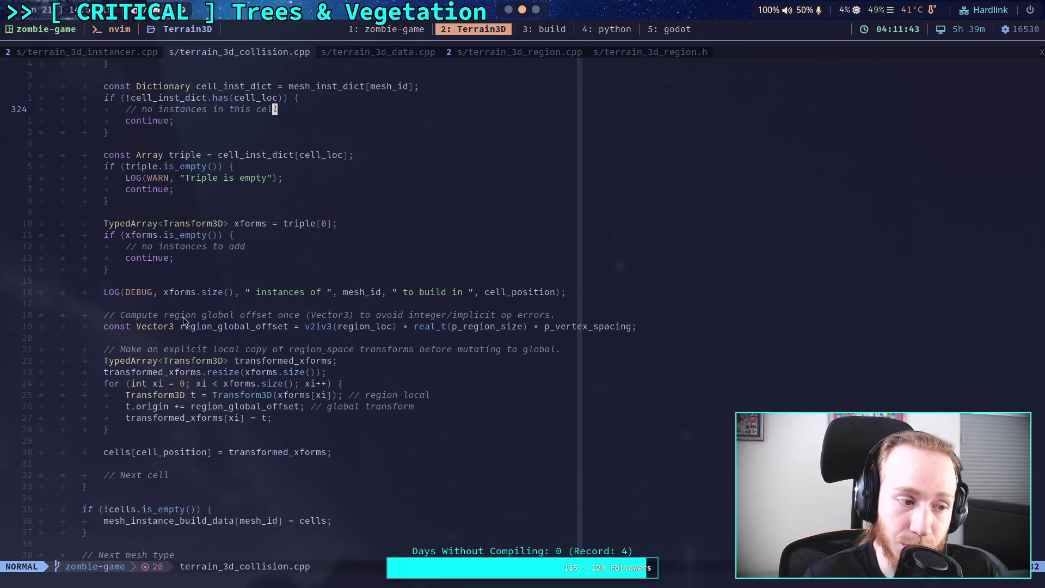
Examine the region_global_offset comment and computation in terrain_3d_collision.cpp, then return to Godot
left_click_drag(179, 330, 275, 329)
key("Escape")
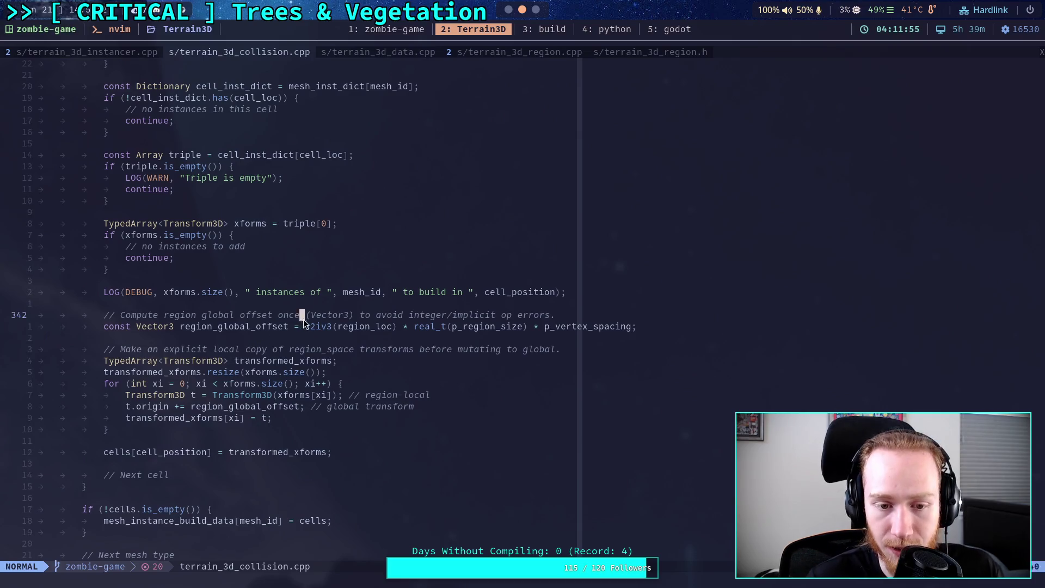
left_click_drag(301, 316, 601, 331)
left_click(340, 327)
key("super+3")
key("super+2")
key("super+5")
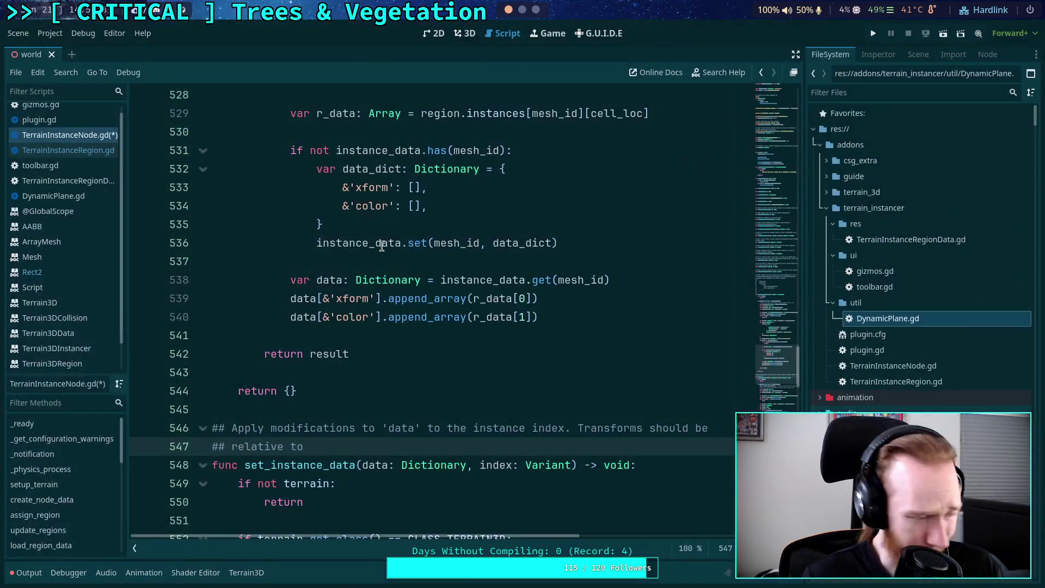
Study the area Rect2 calculation on line 515, select the word area, then switch back to Neovim
scroll(404, 298, "up", 7)
scroll(371, 313, "down", 2)
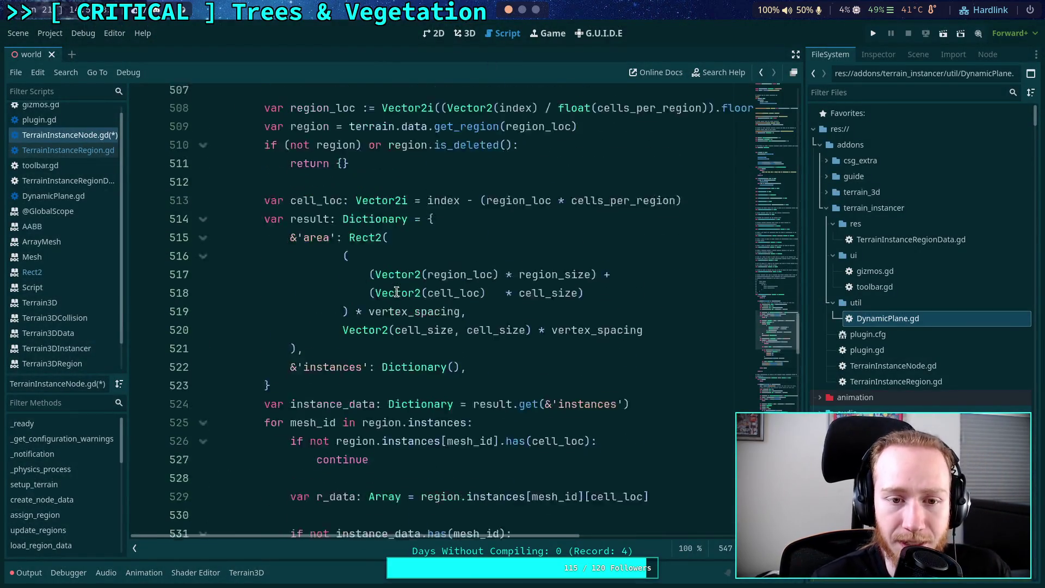
scroll(361, 317, "up", 2)
mouse_move(350, 298)
left_mouse_down()
mouse_move(357, 332)
mouse_move(450, 373)
mouse_move(479, 373)
left_mouse_up()
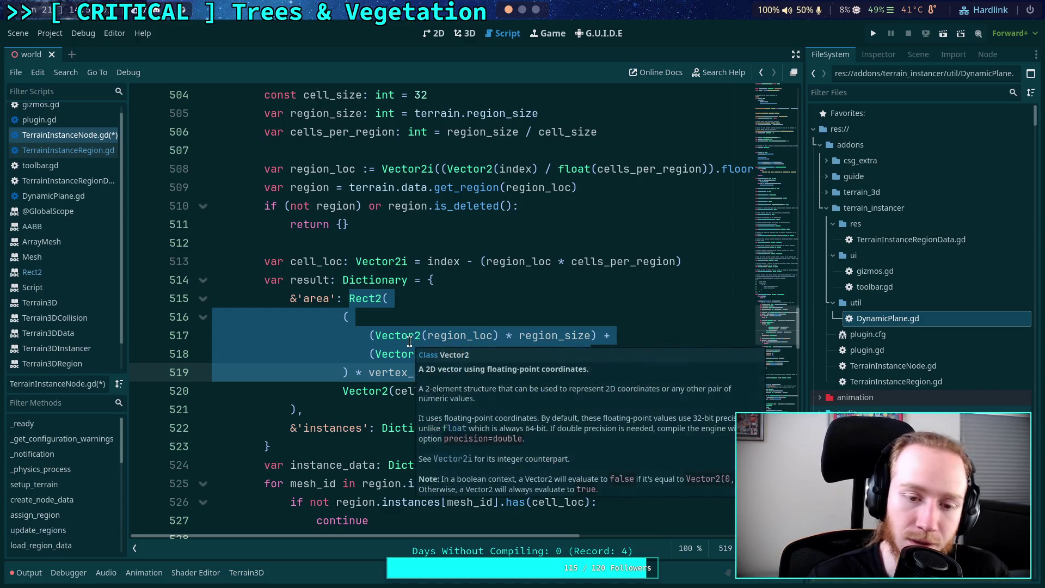
left_click(410, 342)
key("Up")
key("Up")
key("ctrl+d")
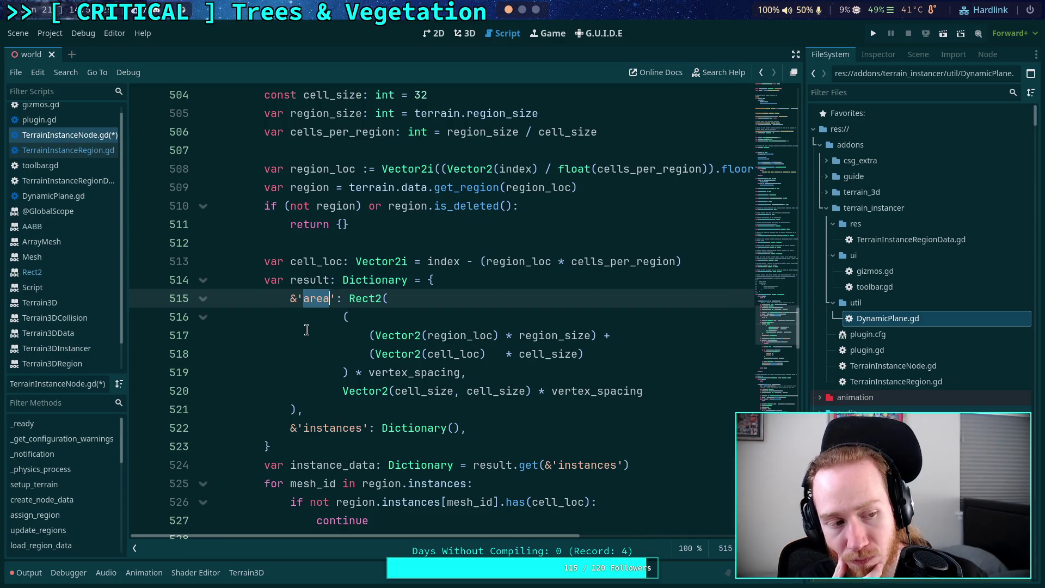
key("super+2")
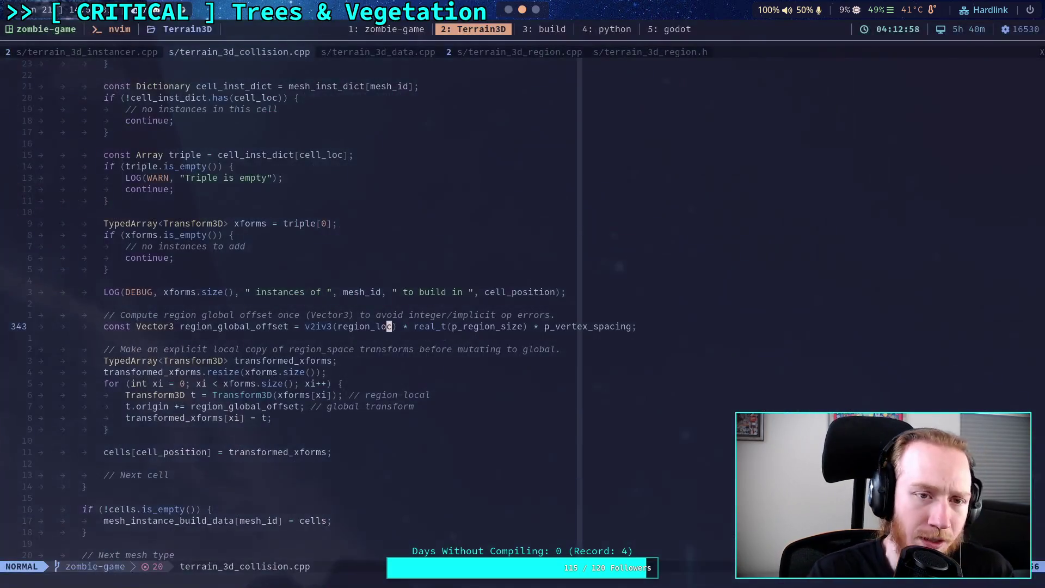
Switch to the terrain_3d_instancer.cpp tab with gT and scroll down to the add_instances loop
key("g")
key("T")
scroll(524, 321, "up", 4)
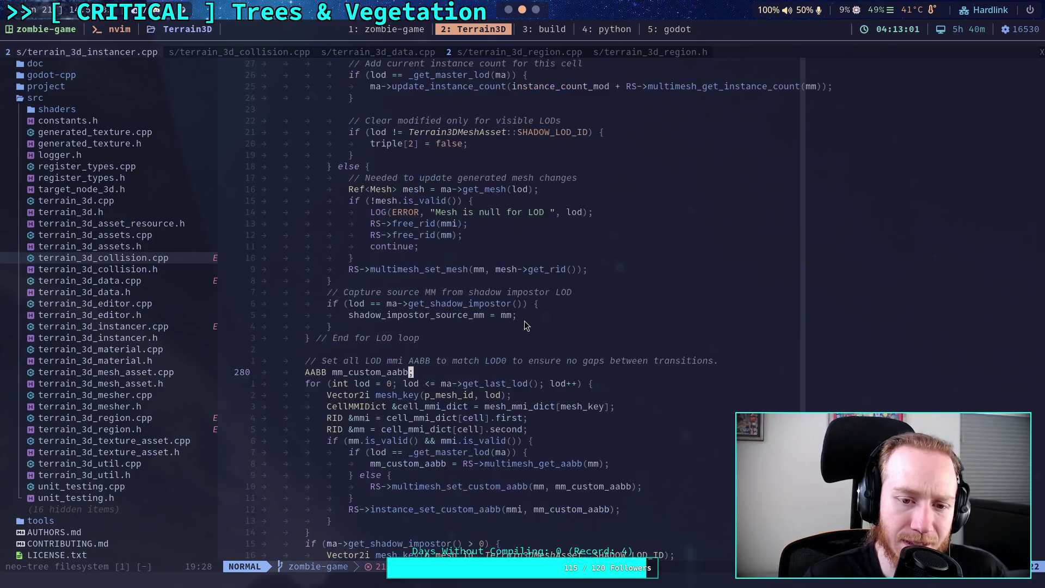
scroll(543, 308, "up", 20)
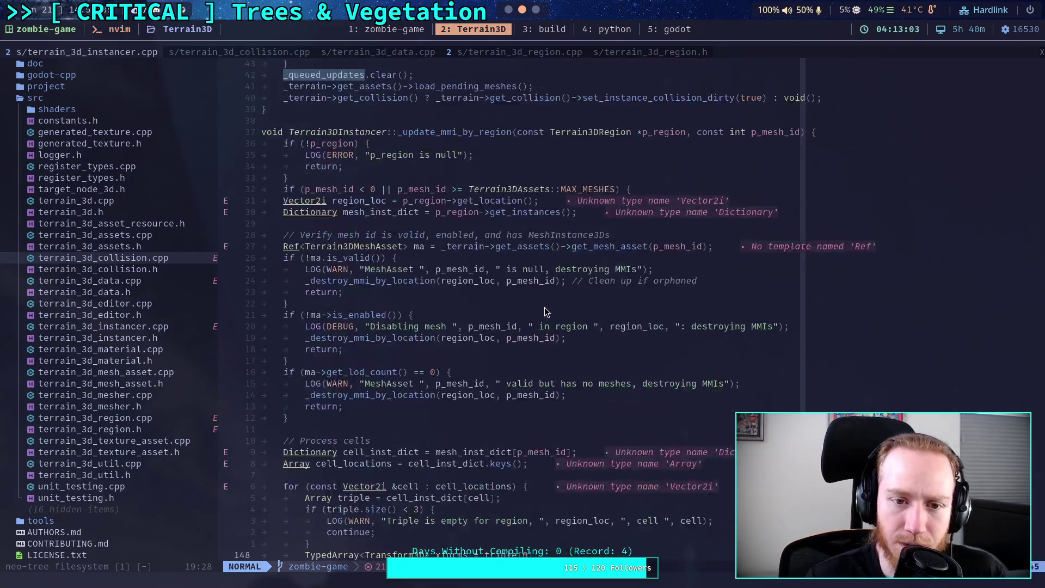
scroll(546, 311, "up", 12)
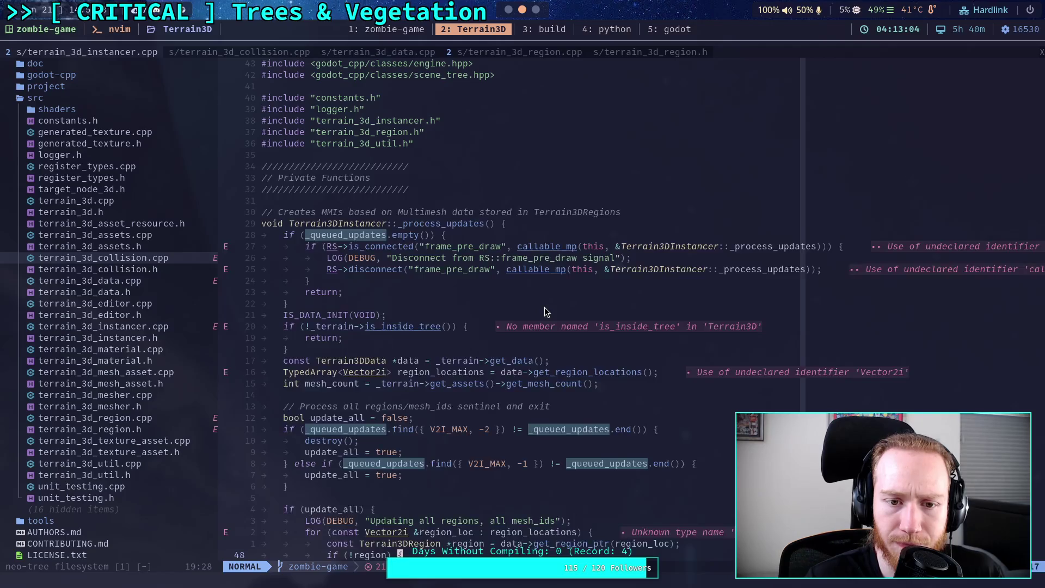
scroll(545, 308, "down", 15)
scroll(544, 309, "down", 20)
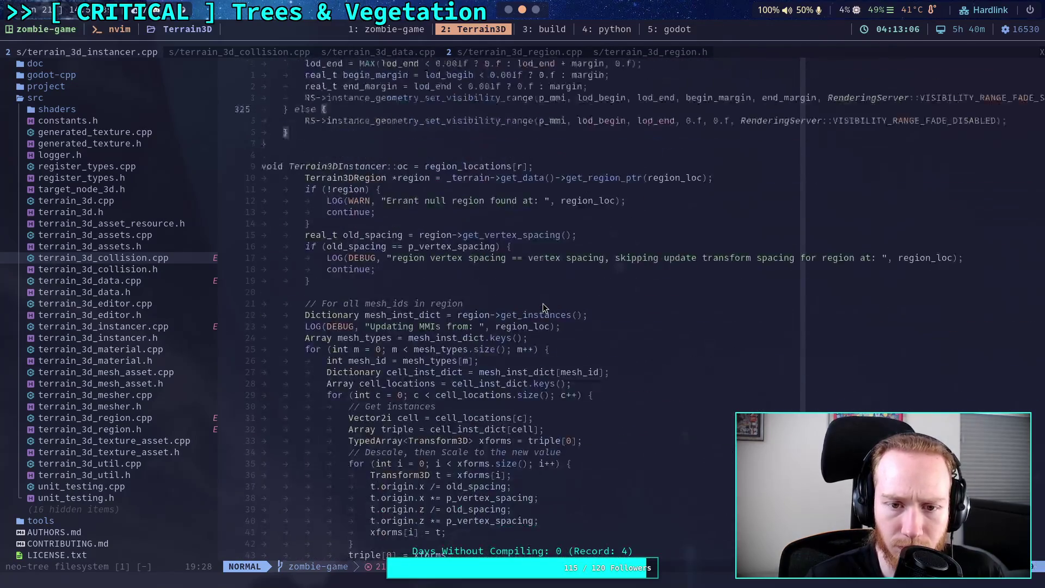
scroll(544, 308, "down", 20)
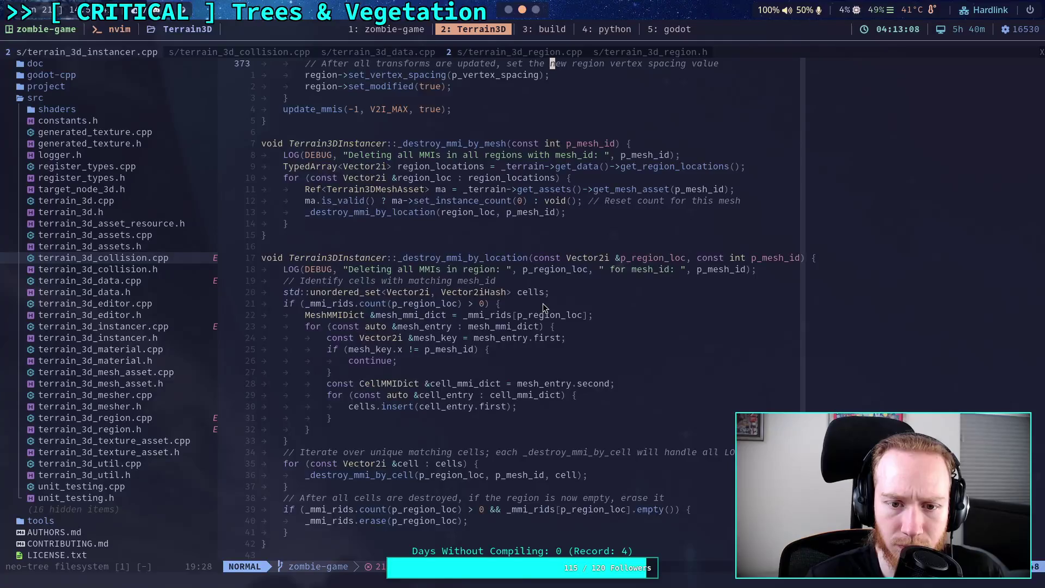
scroll(544, 308, "down", 20)
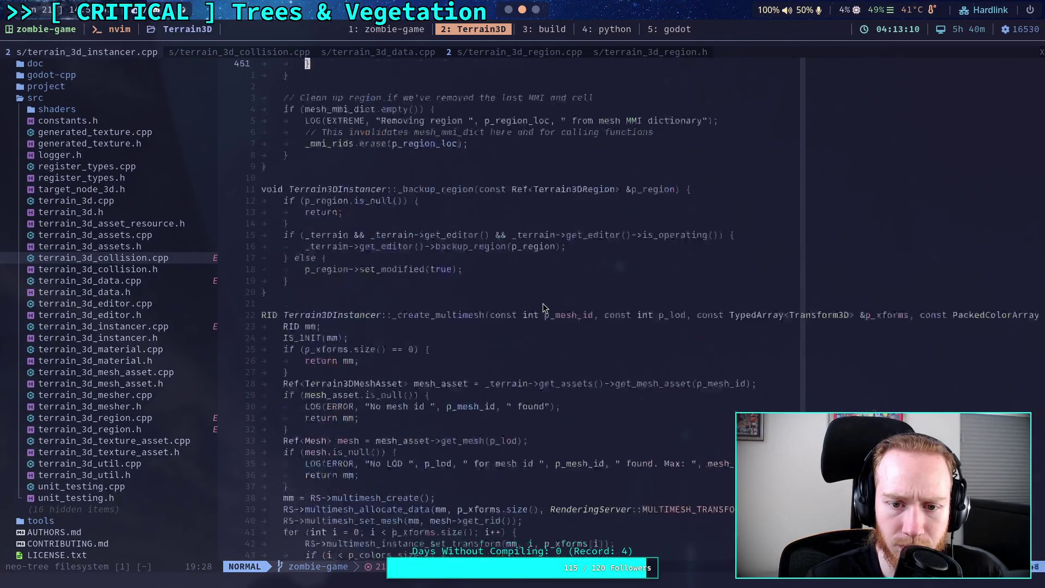
scroll(543, 308, "down", 20)
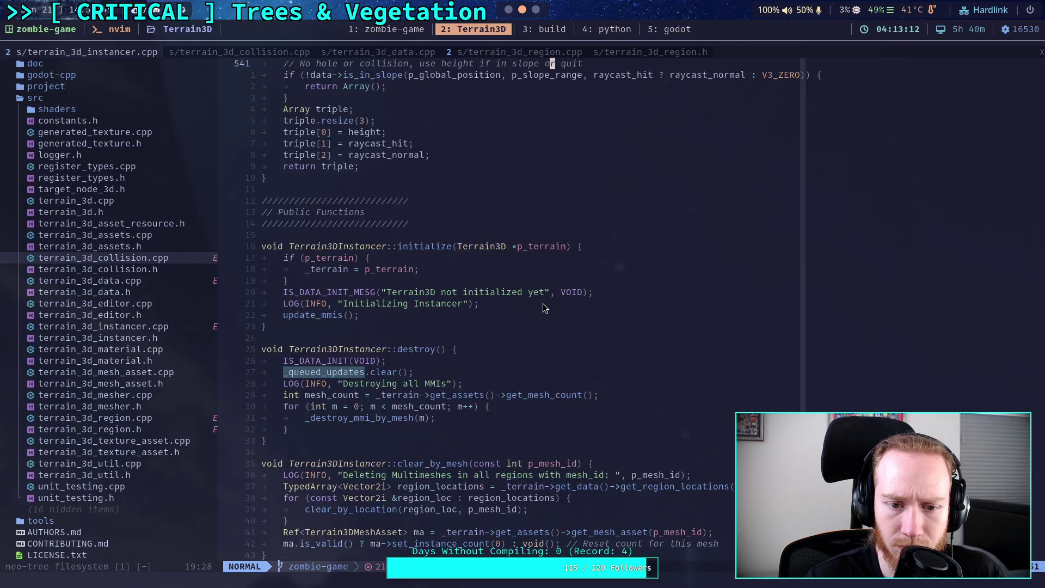
scroll(543, 308, "down", 20)
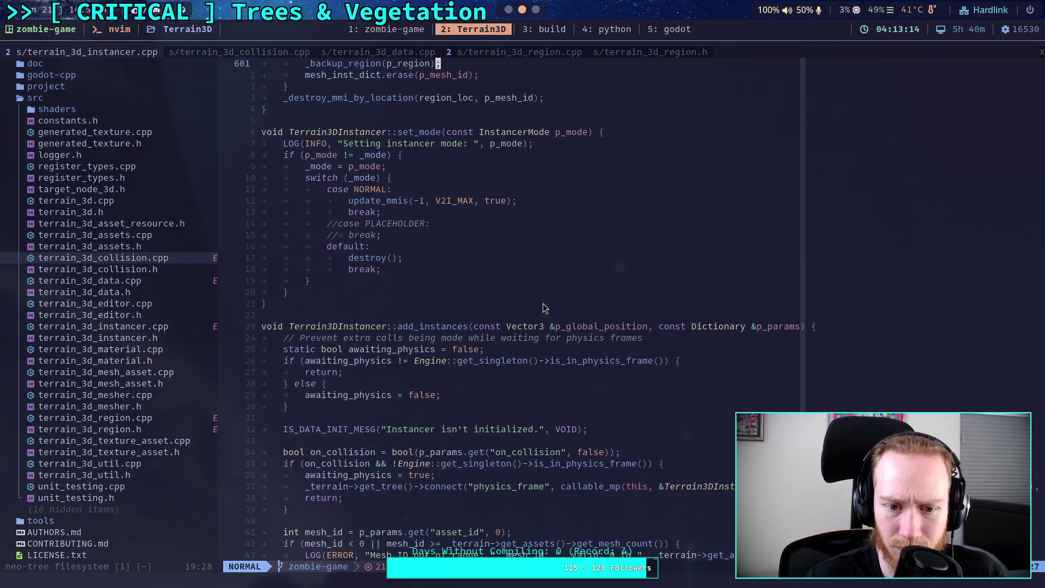
scroll(543, 308, "down", 7)
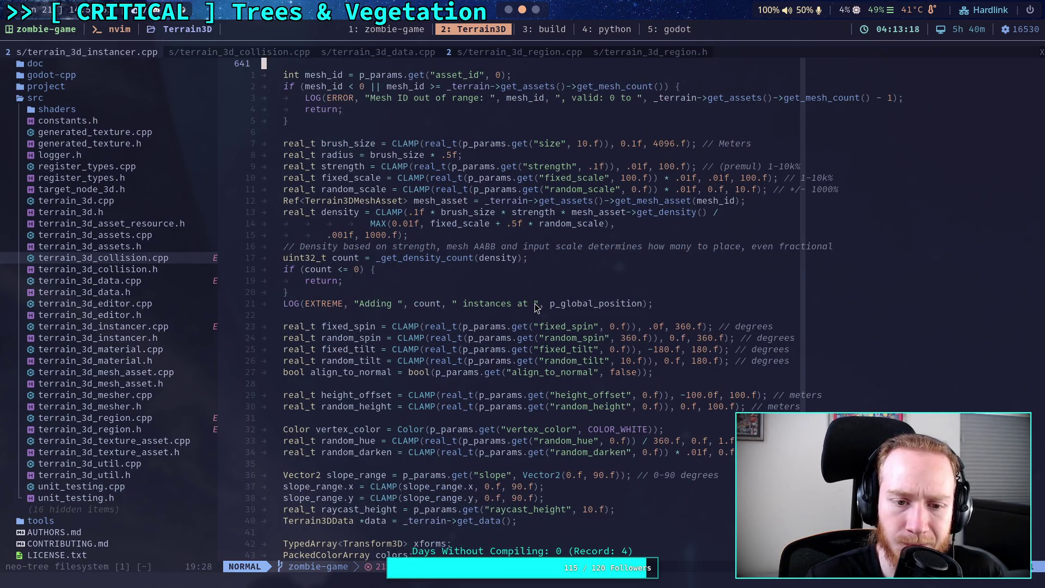
scroll(469, 282, "down", 5)
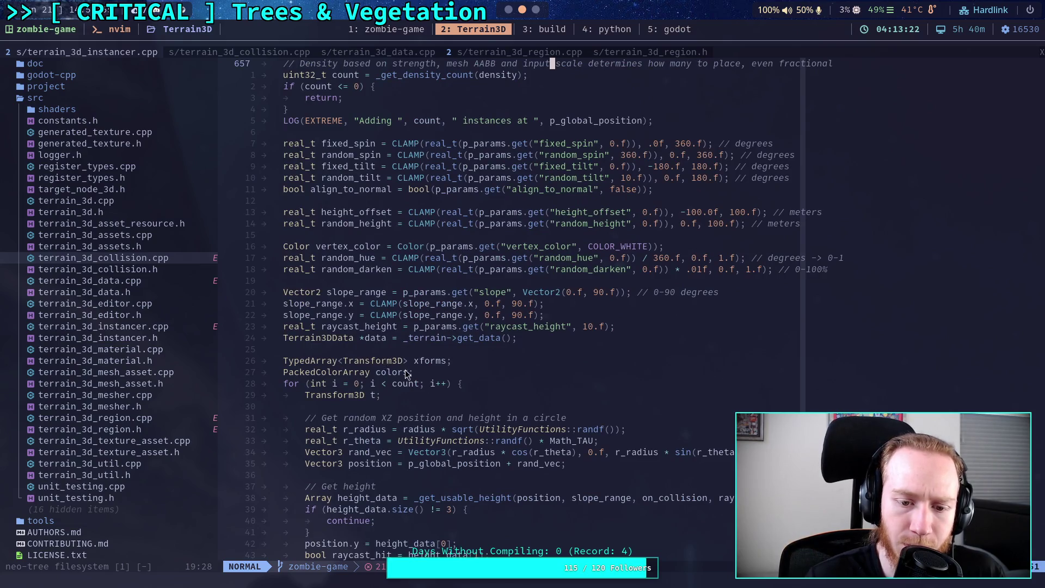
scroll(375, 357, "down", 4)
Visually select from the Transform3D t declaration on line 686 down to line 691
left_click(373, 349)
key("v")
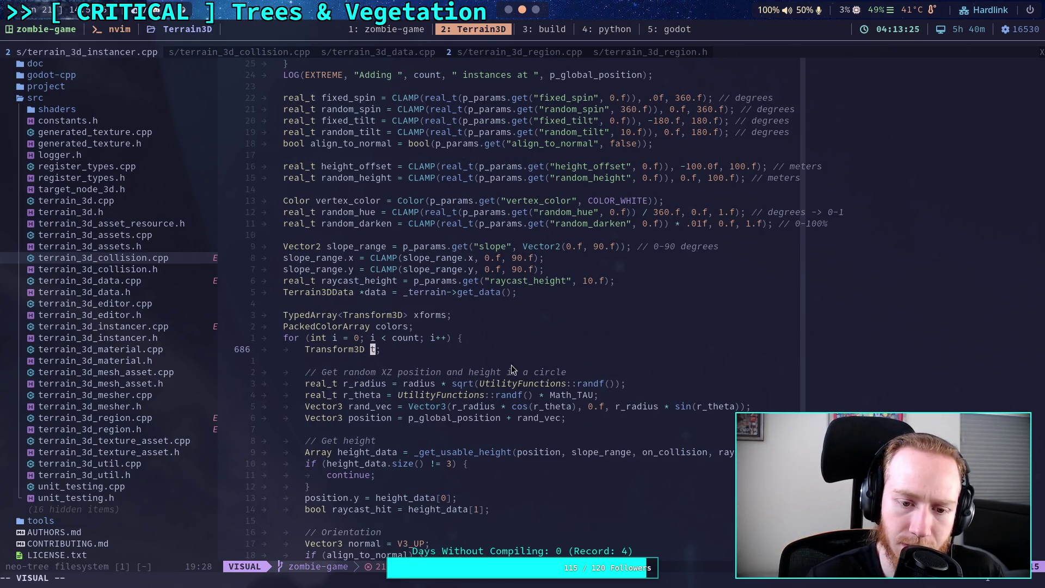
scroll(511, 365, "down", 3)
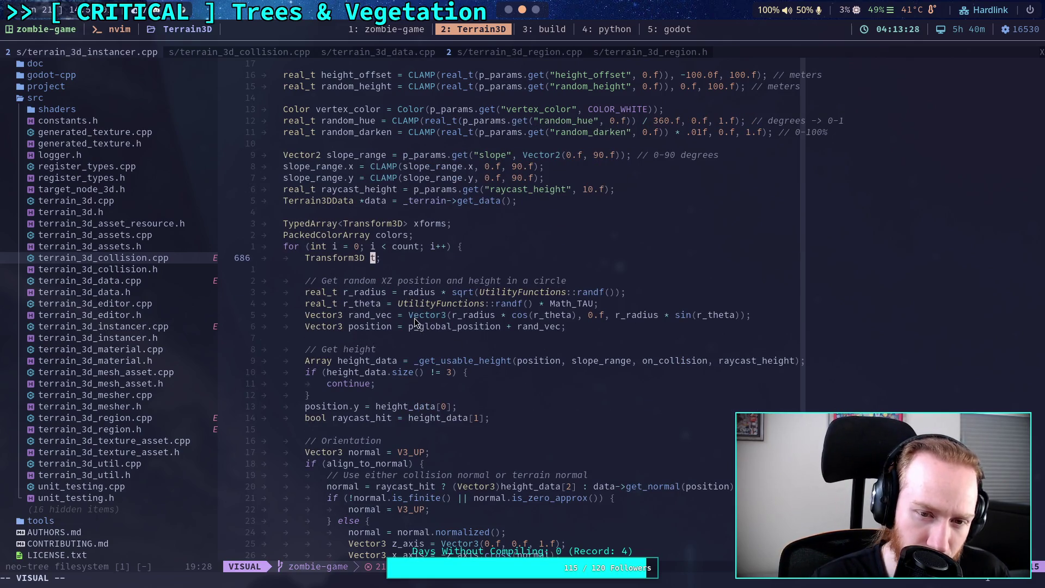
scroll(415, 323, "up", 13)
scroll(414, 322, "down", 13)
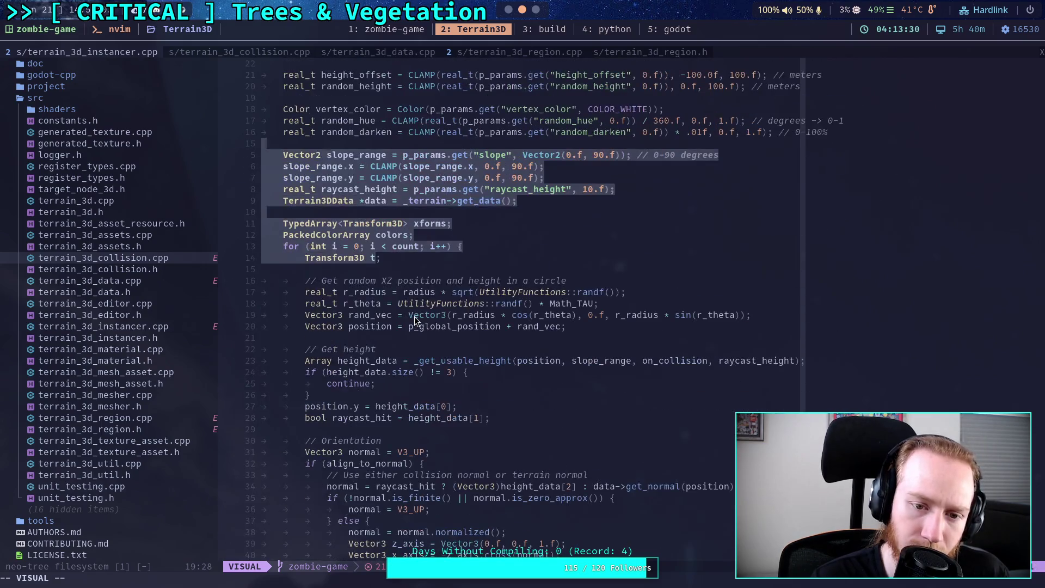
left_click(414, 315)
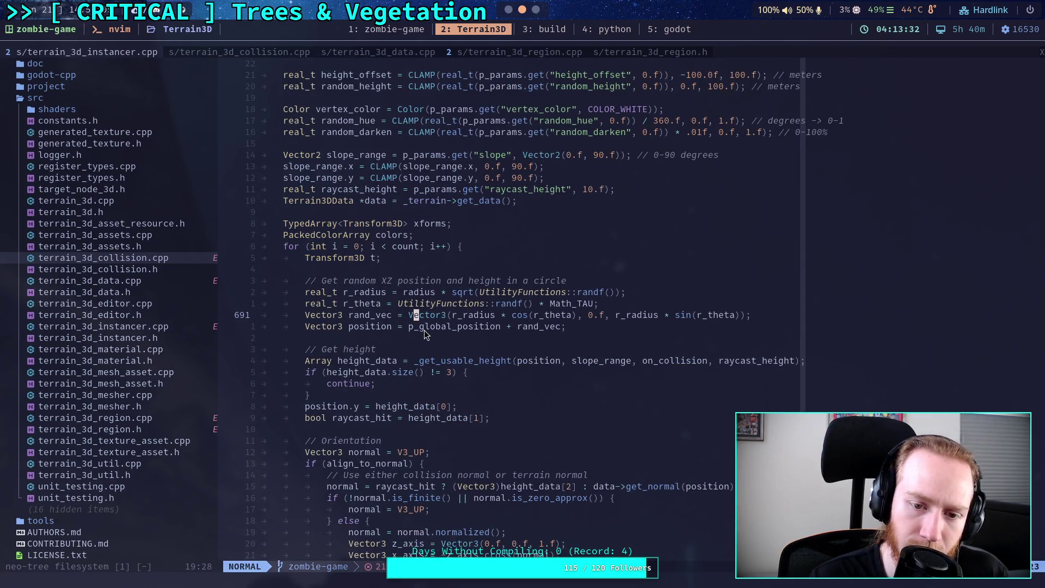
scroll(423, 330, "down", 4)
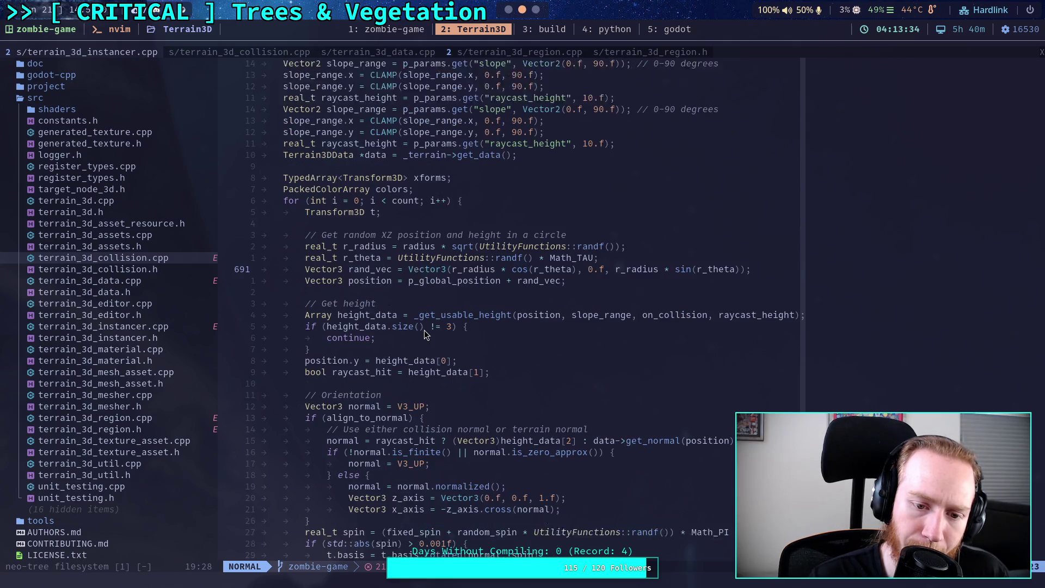
scroll(425, 328, "down", 7)
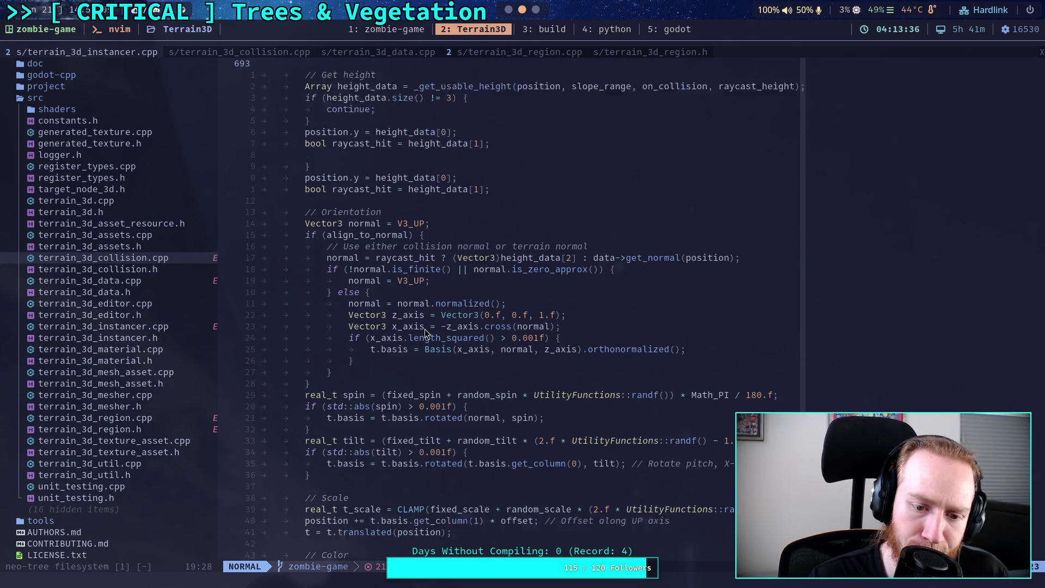
scroll(426, 333, "down", 1)
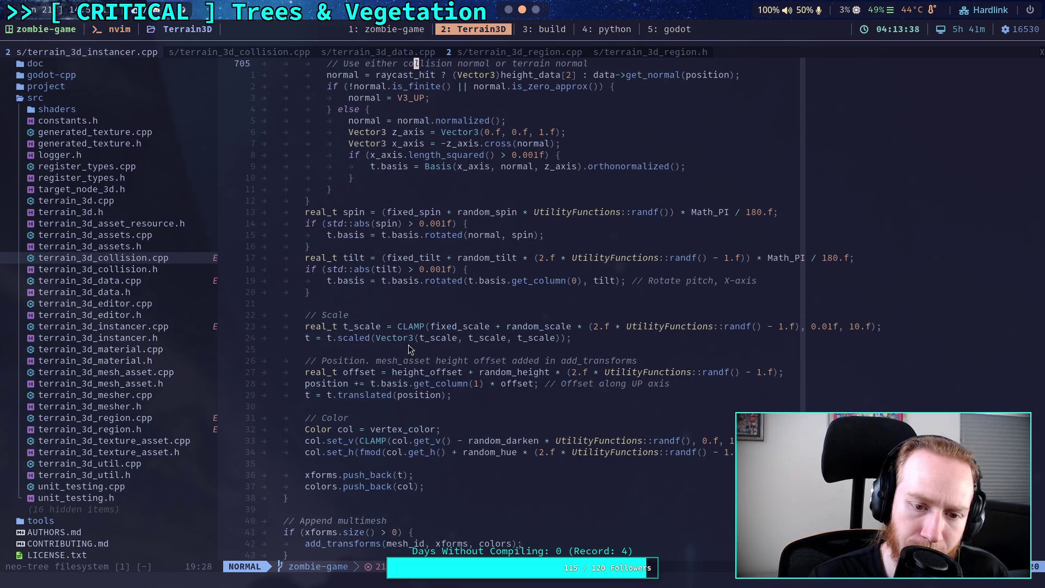
scroll(337, 333, "up", 8)
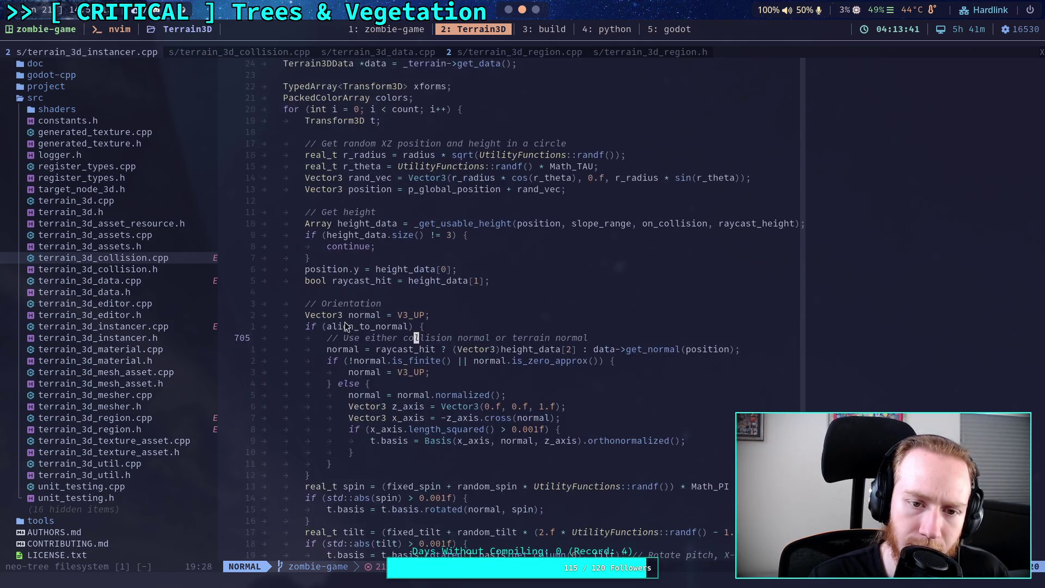
From the Transform3D t line, search for t, then refine the search to the literal 't\.'
left_click(374, 122)
type("/t")
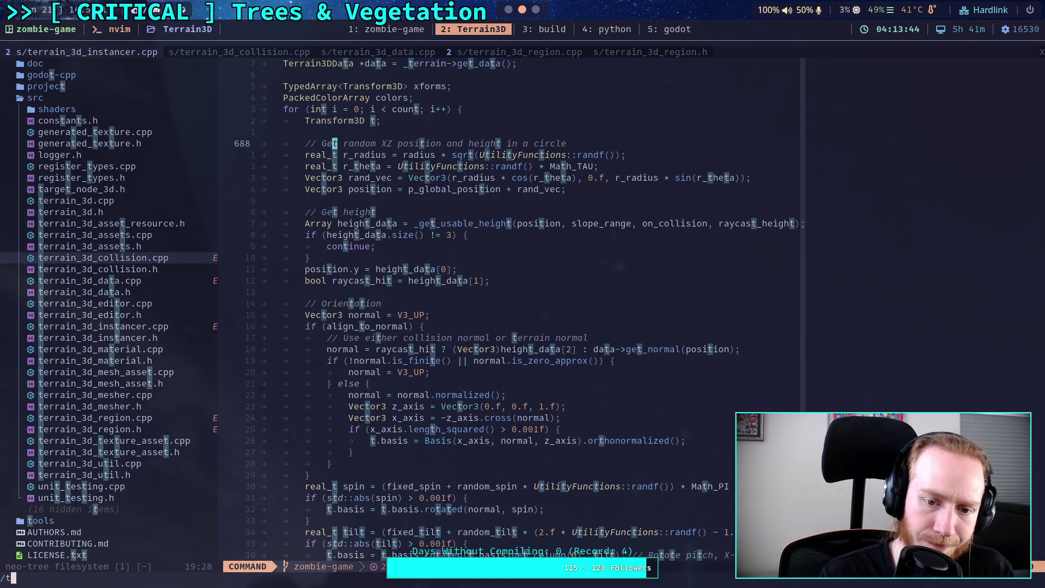
key("Return")
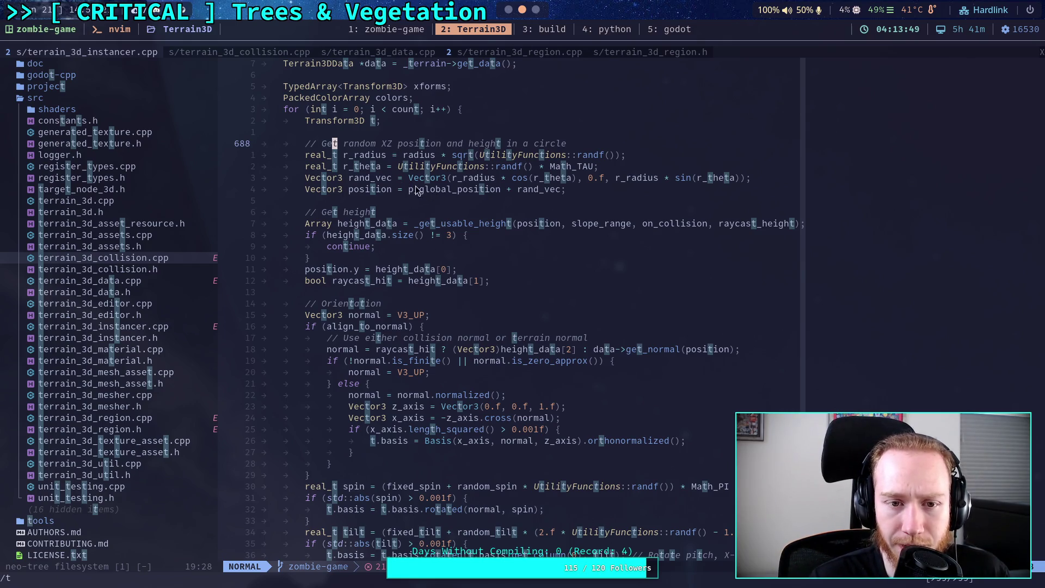
scroll(479, 217, "down", 2)
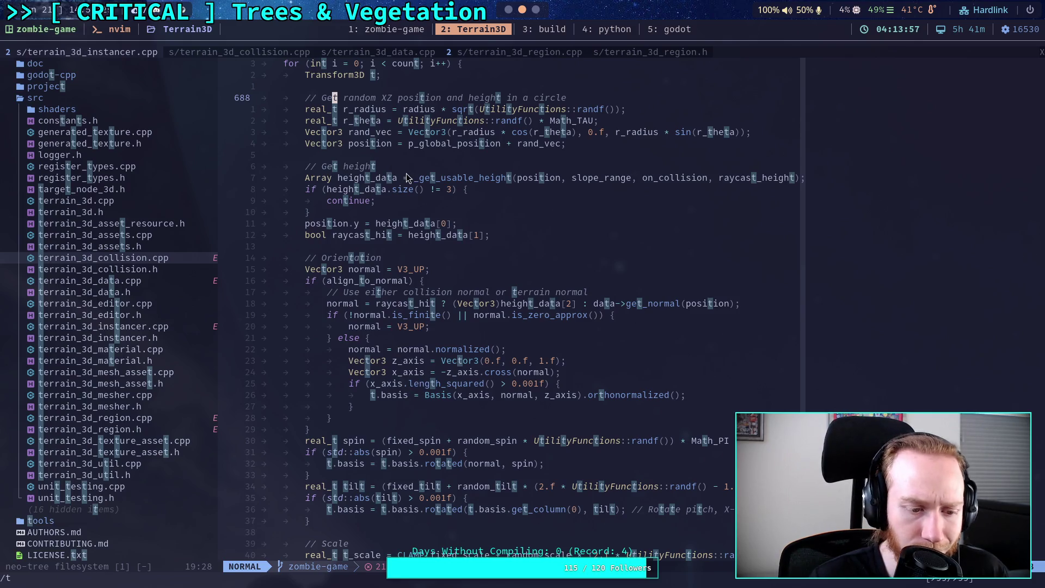
type("/t.")
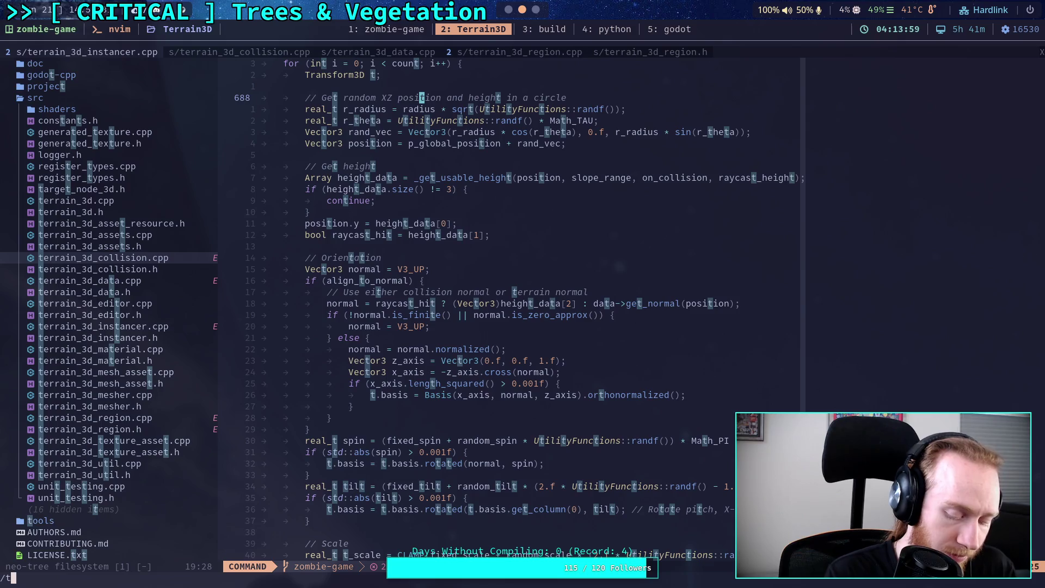
key("BackSpace")
type("\\.")
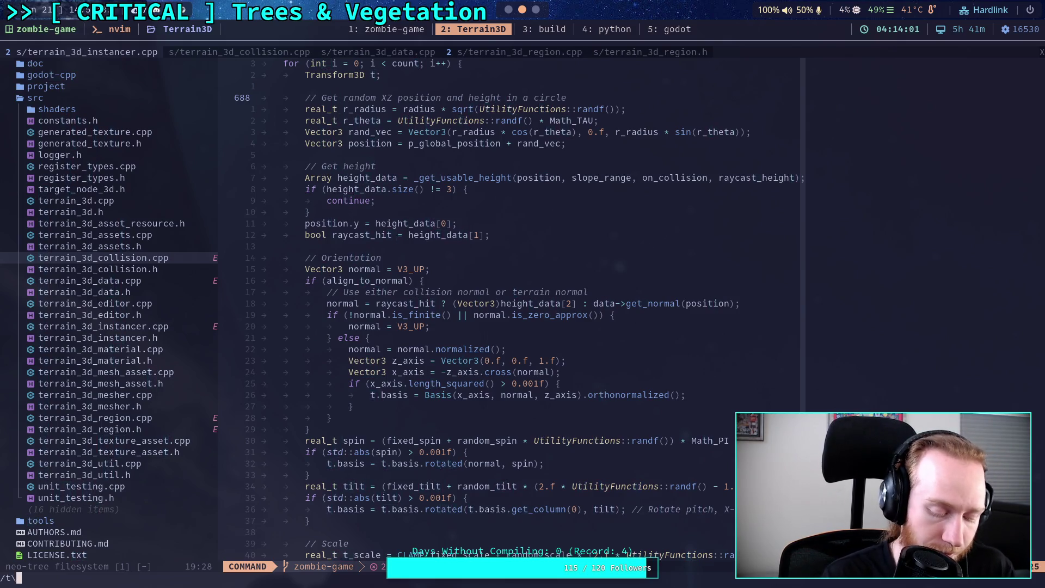
key("Return")
Read through the add_instances placement loop and continue down to the add_transforms function
scroll(449, 172, "down", 7)
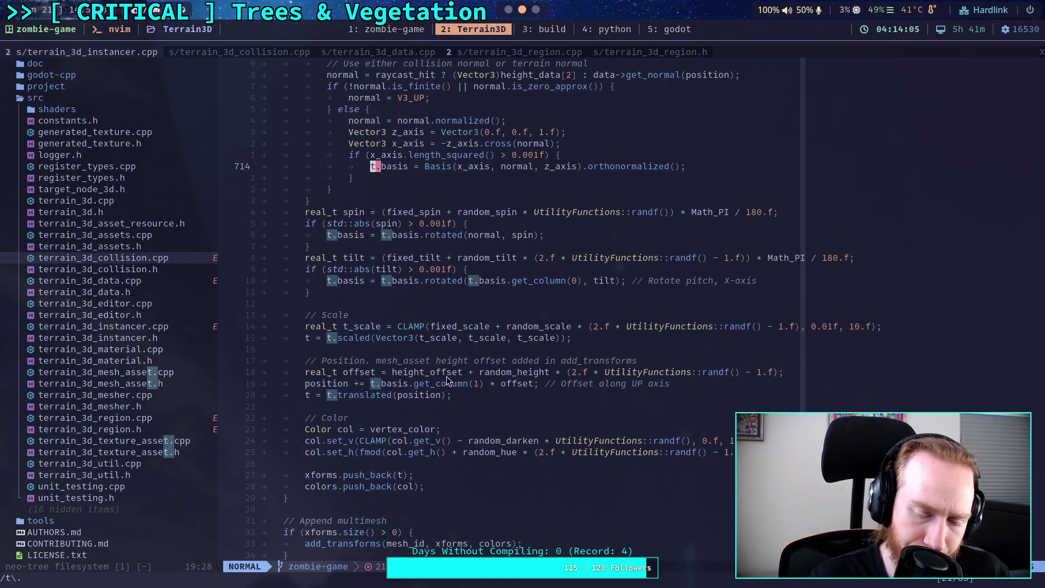
scroll(414, 240, "up", 3)
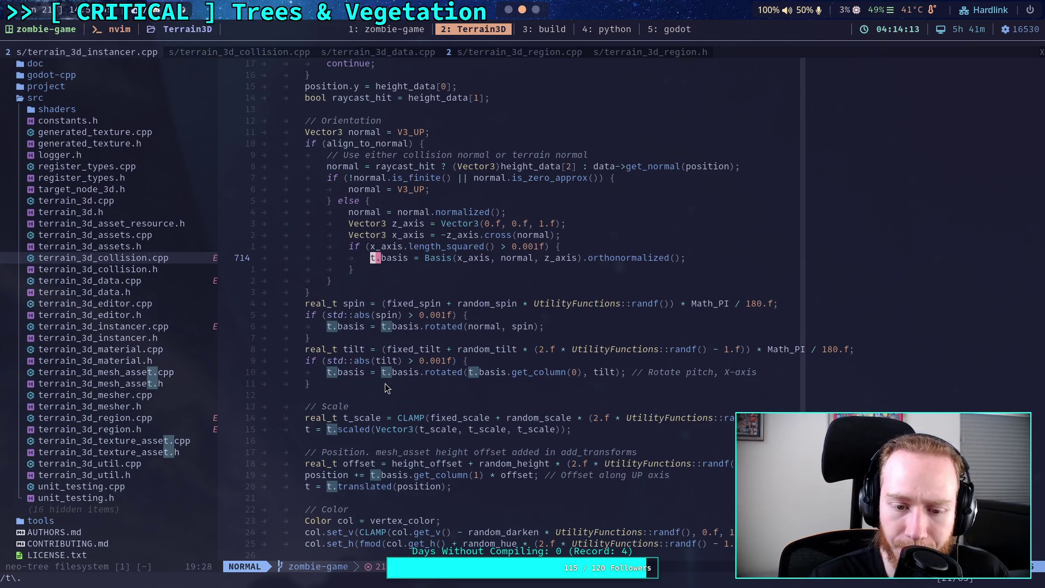
scroll(384, 385, "down", 2)
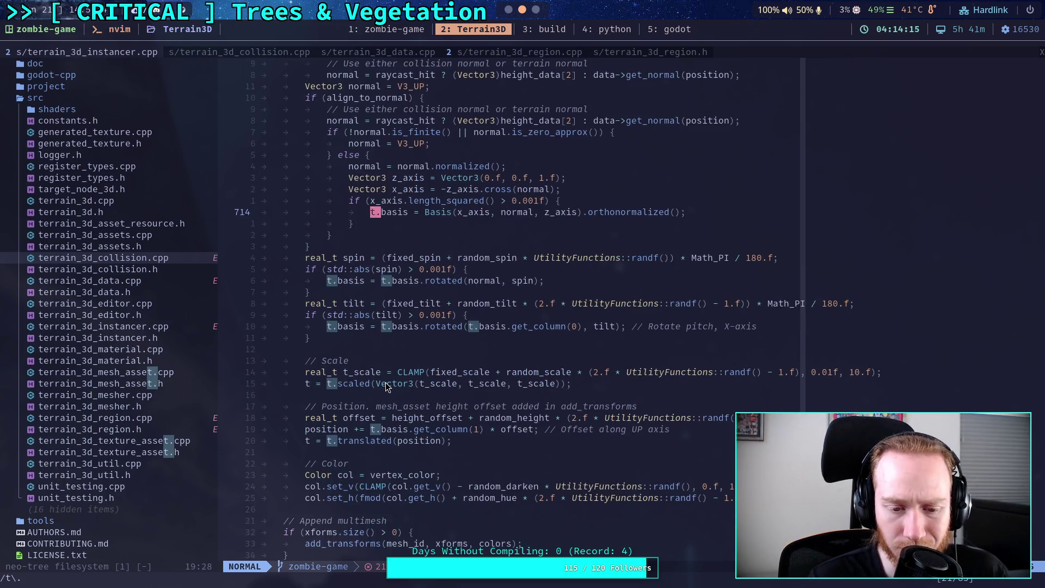
scroll(385, 383, "down", 2)
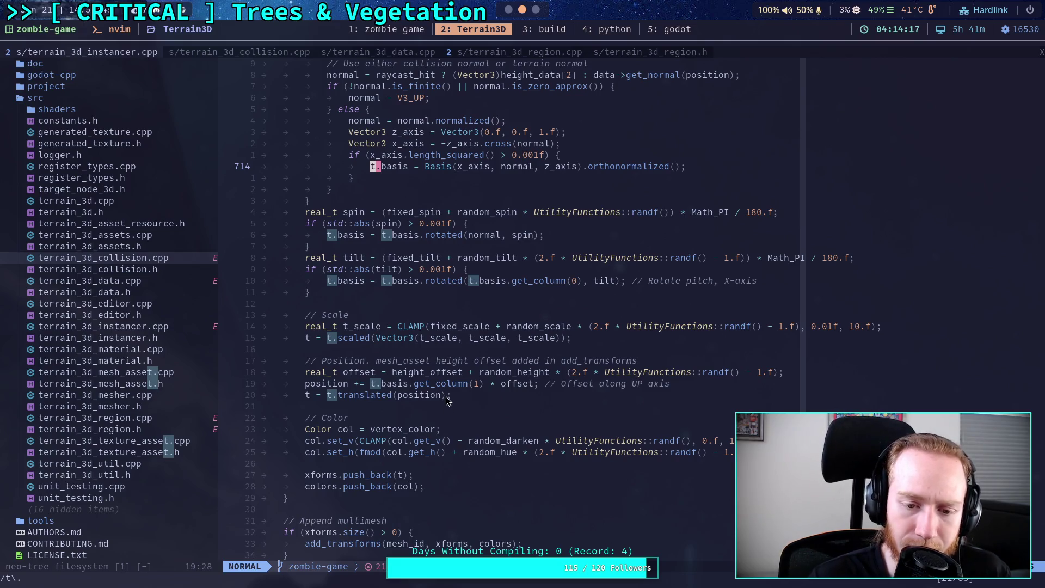
scroll(446, 397, "up", 4)
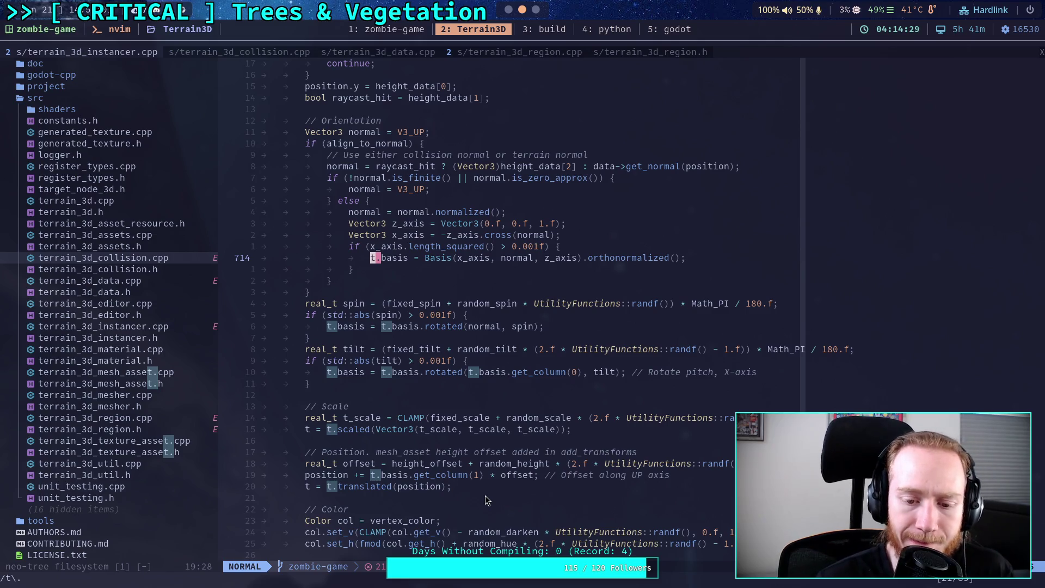
scroll(485, 500, "up", 4)
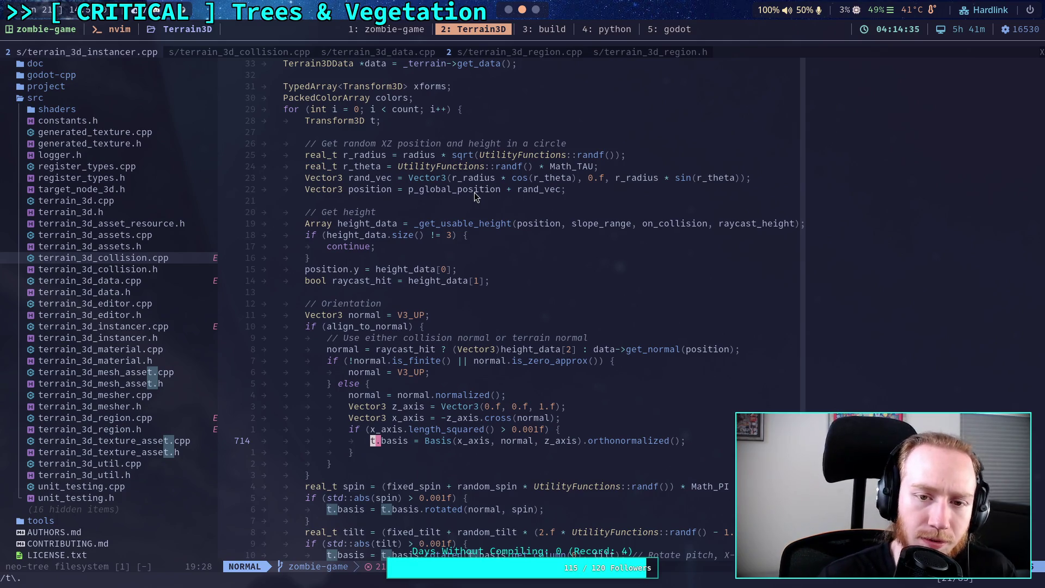
scroll(475, 191, "up", 4)
scroll(495, 341, "up", 4)
scroll(495, 341, "down", 7)
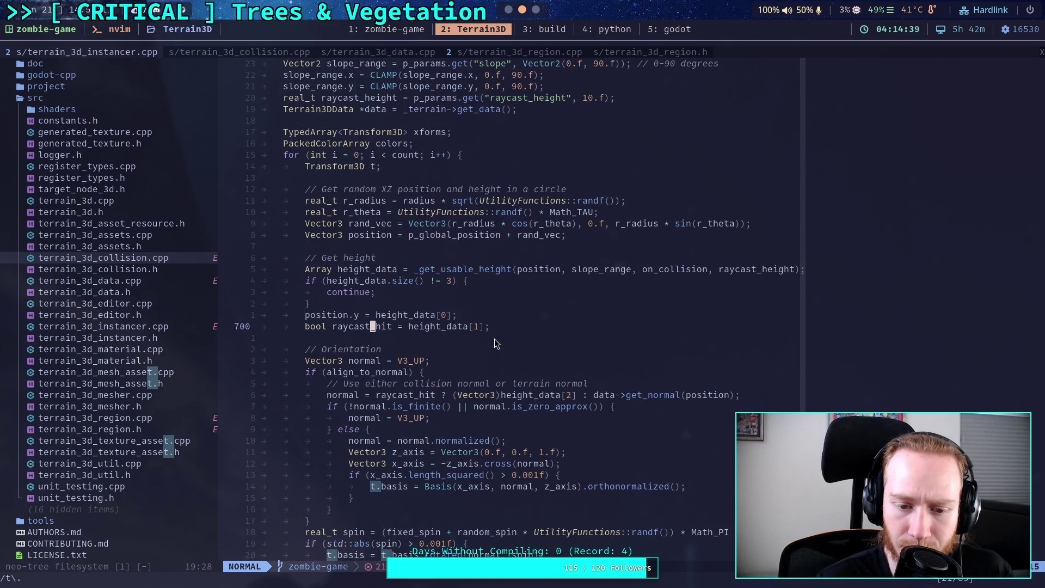
scroll(495, 340, "down", 3)
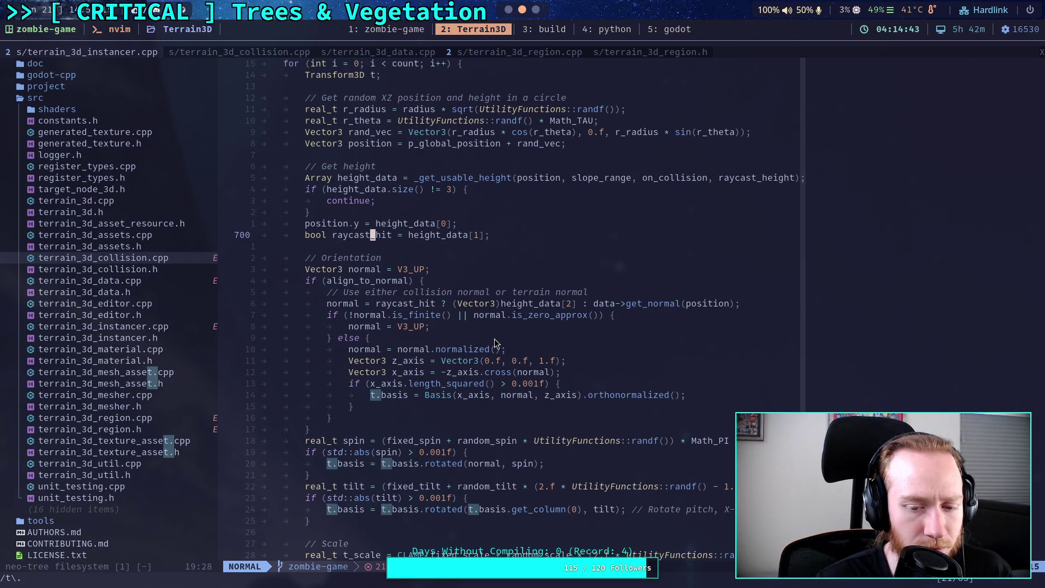
scroll(495, 341, "down", 8)
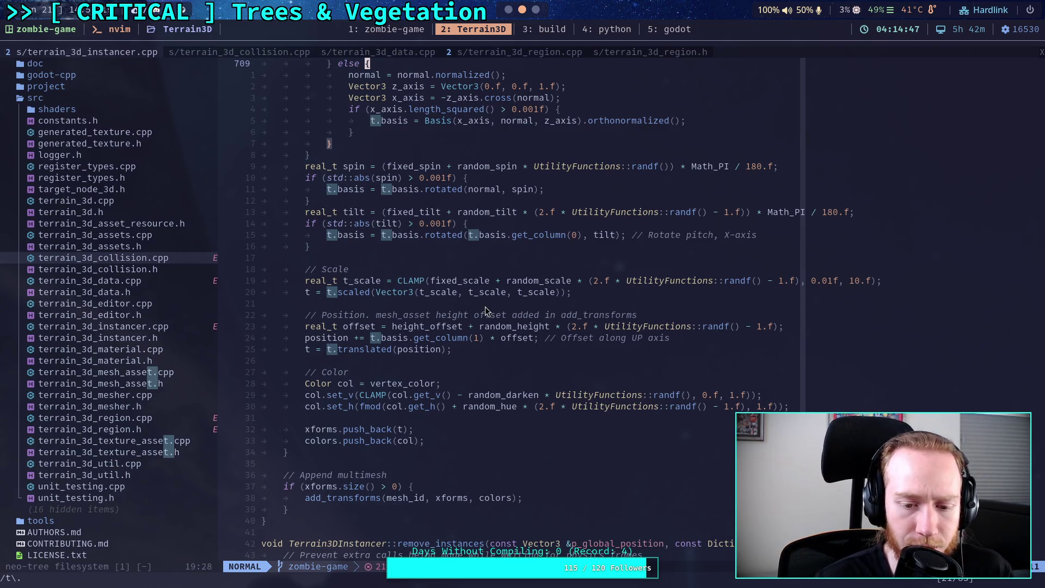
scroll(486, 308, "down", 17)
scroll(486, 308, "down", 20)
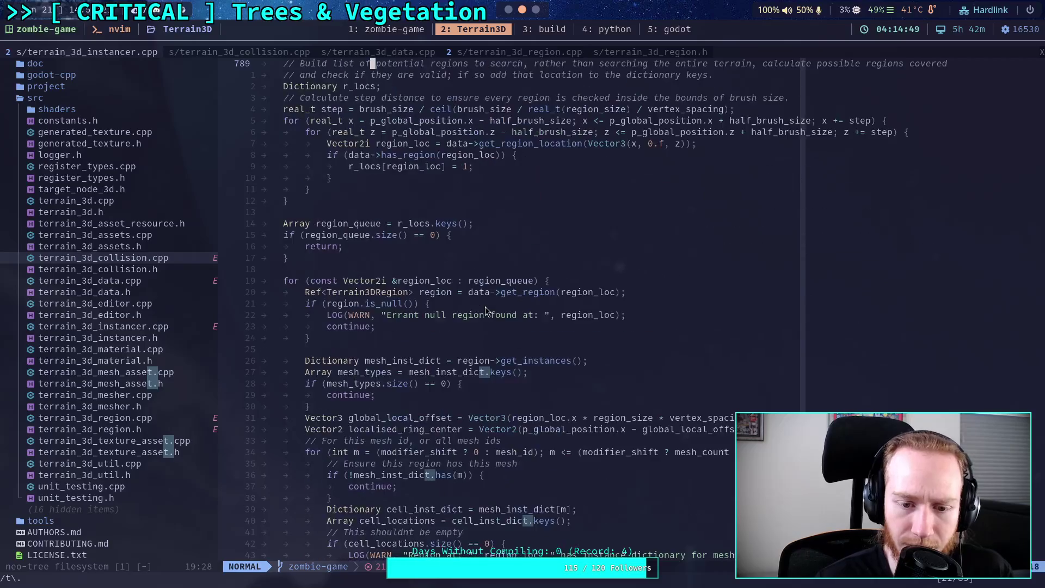
scroll(485, 308, "down", 15)
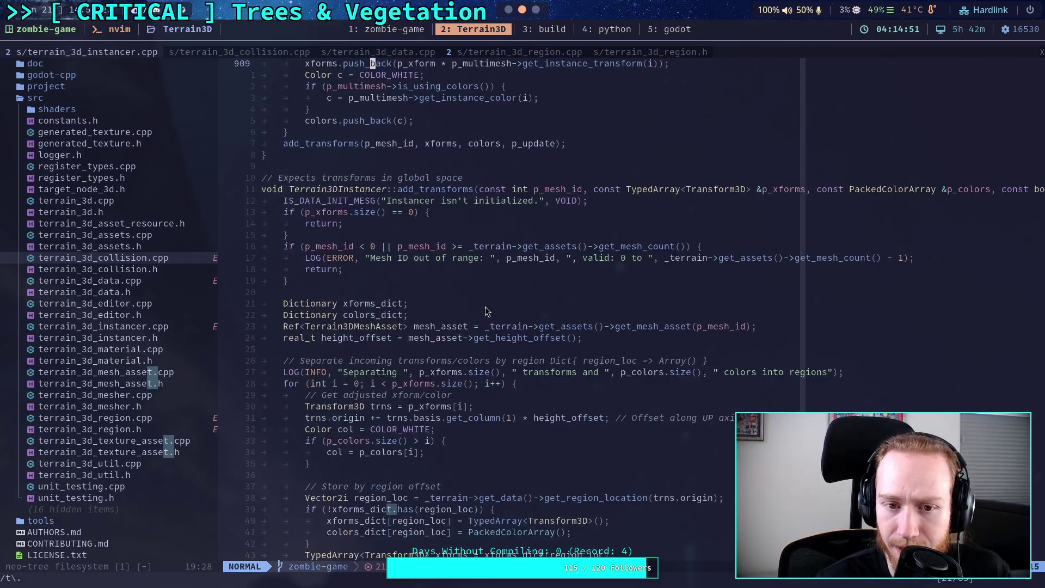
scroll(485, 311, "up", 3)
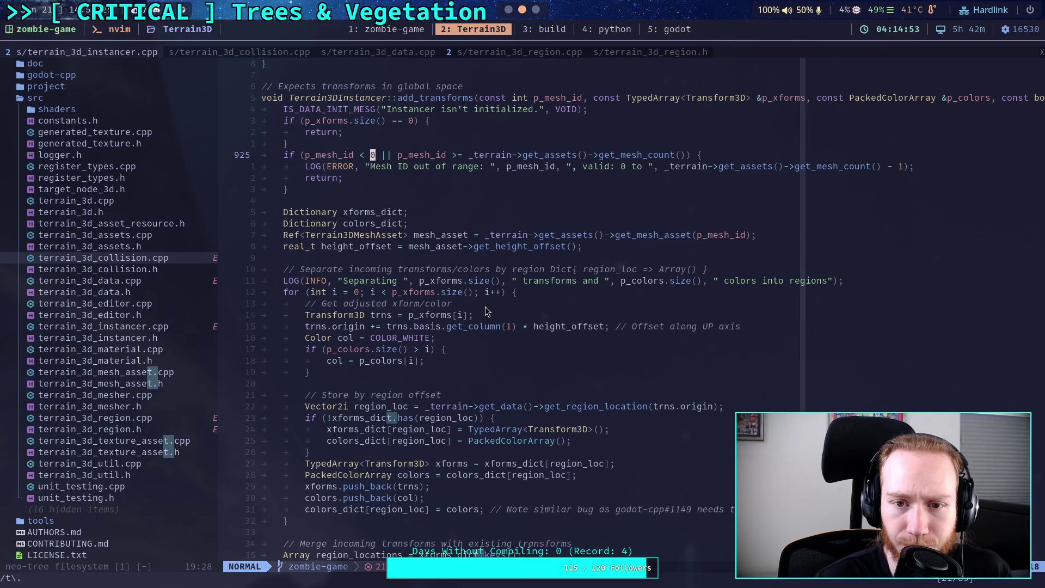
Search for p_xforms and place the cursor on the trns.origin offset line
key("k")
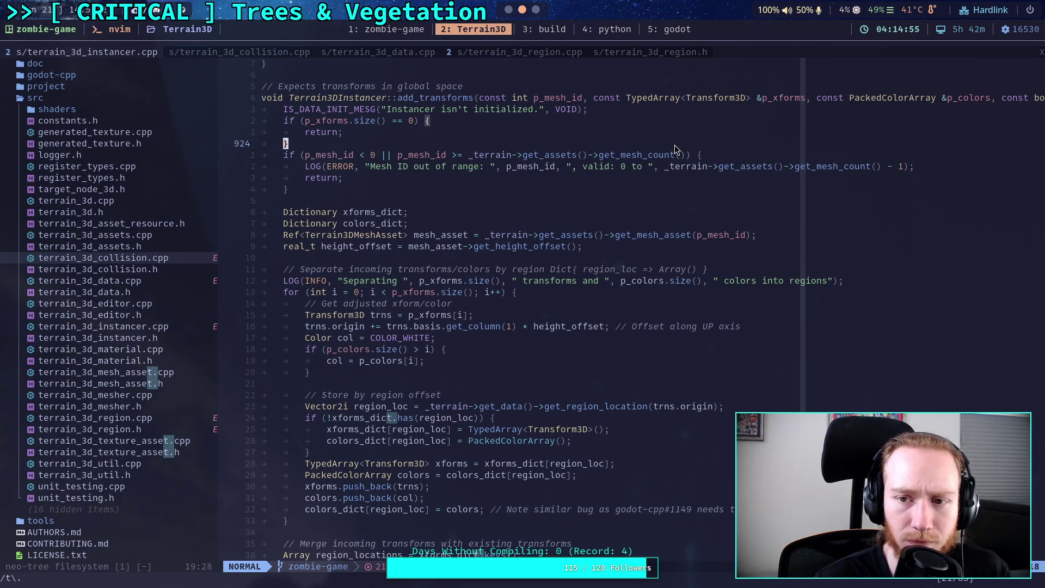
key("slash")
type("p_xforms")
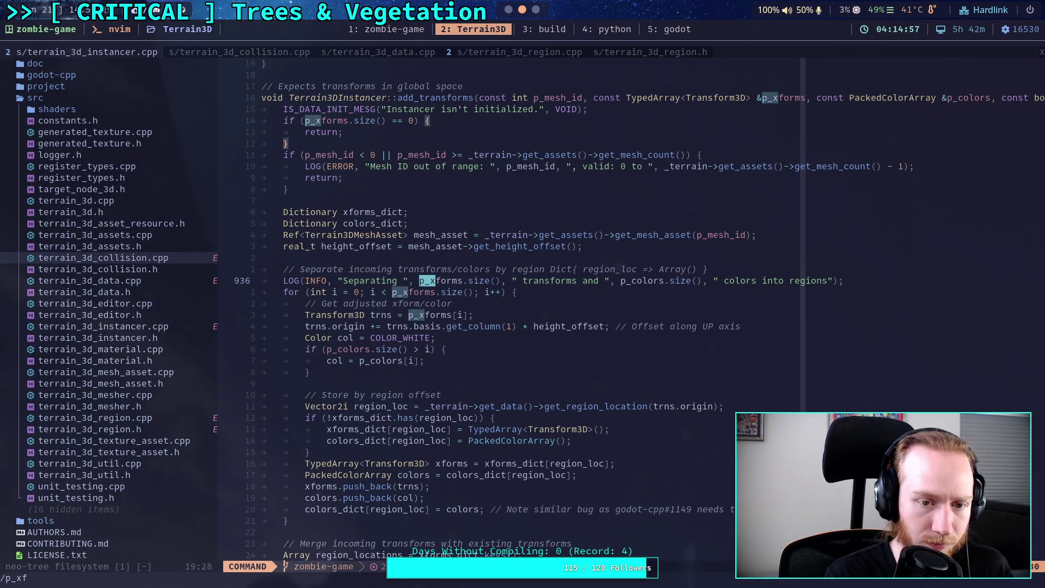
key("Return")
scroll(573, 261, "down", 1)
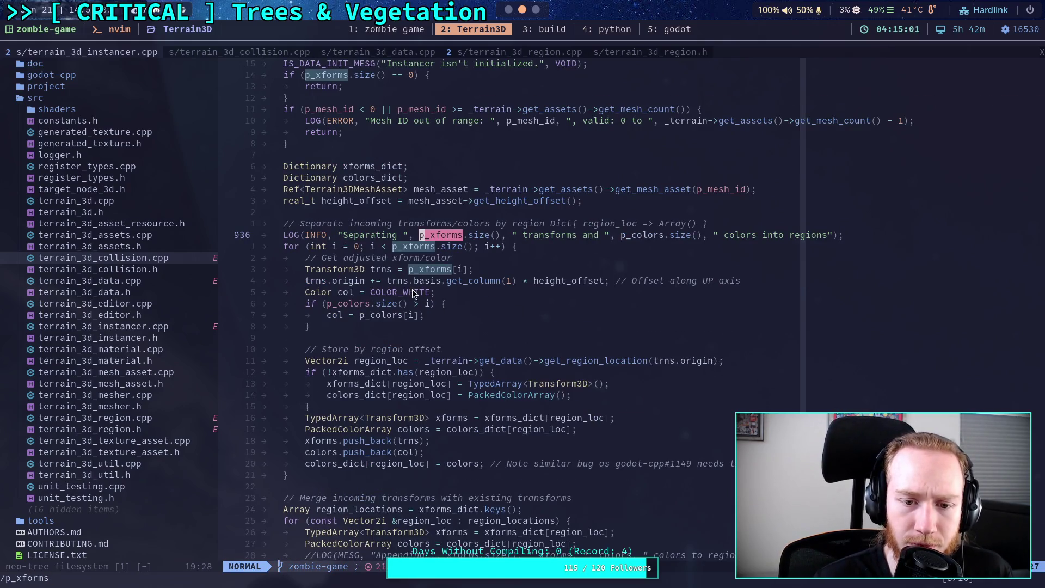
left_click(346, 281)
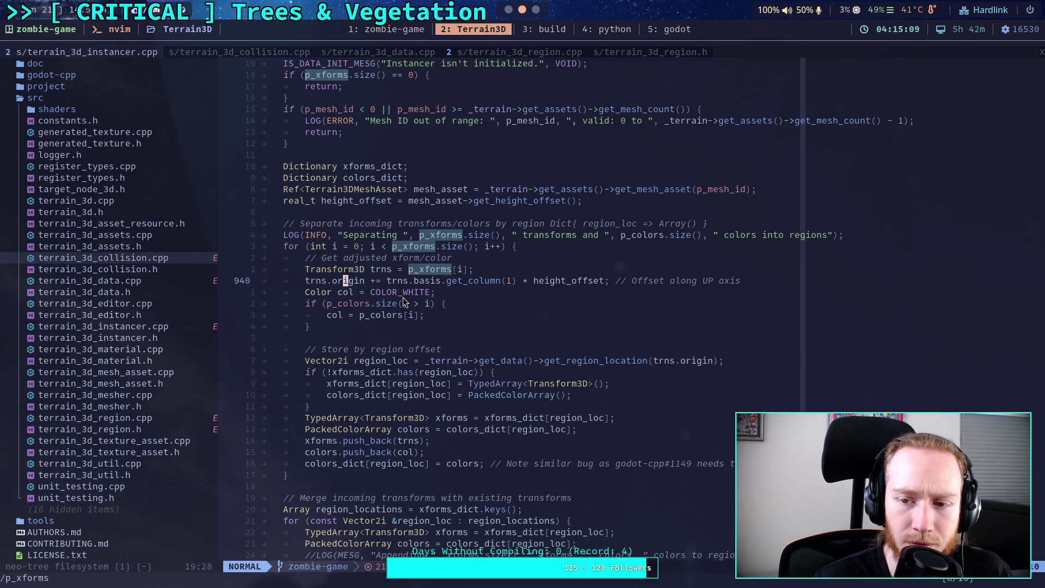
Review the code above add_transforms, then return to its per-region transform storage
scroll(403, 302, "down", 2)
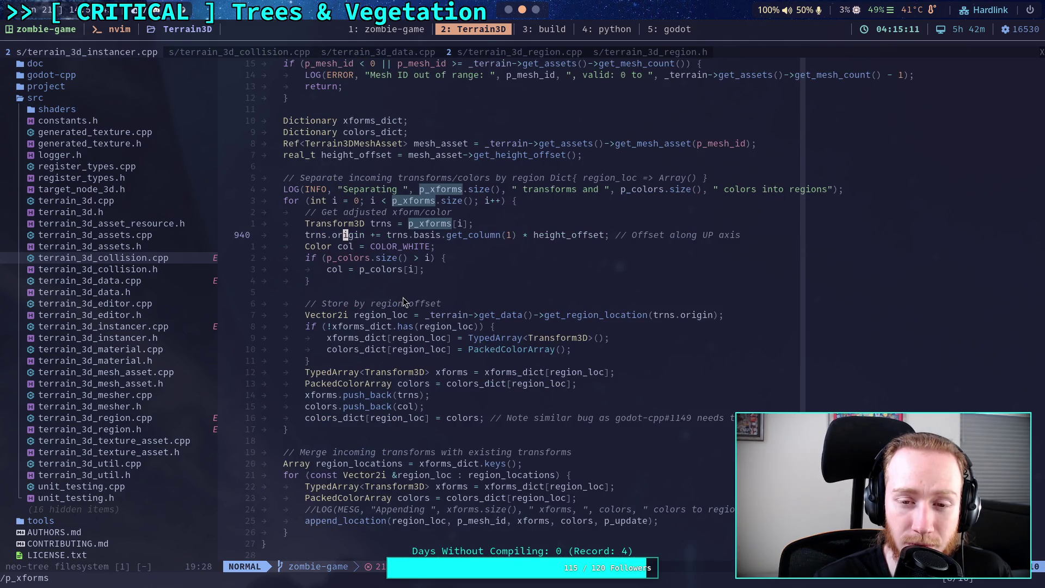
scroll(404, 303, "up", 4)
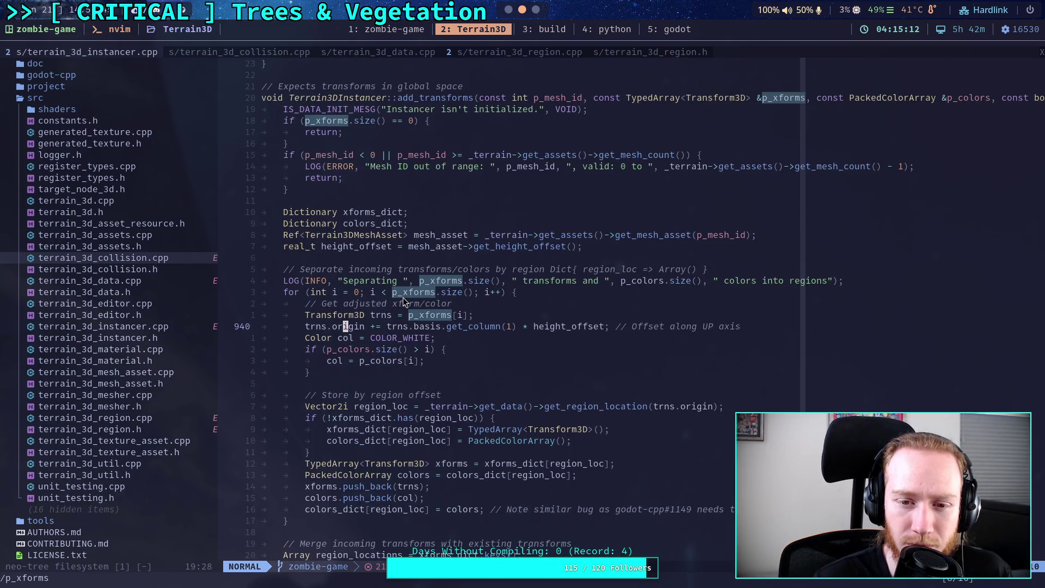
scroll(403, 298, "up", 2)
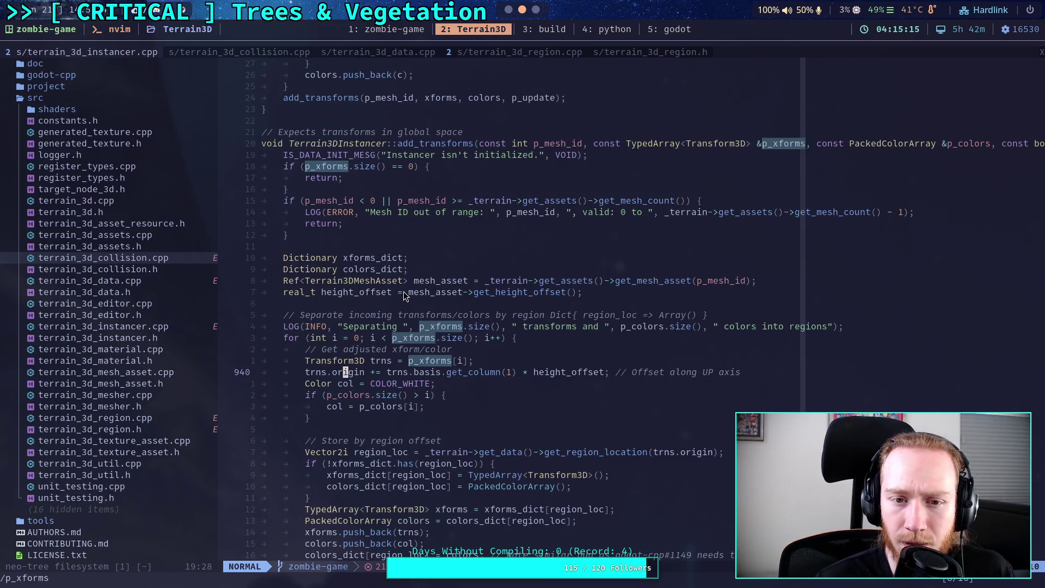
scroll(403, 297, "up", 2)
scroll(403, 296, "up", 14)
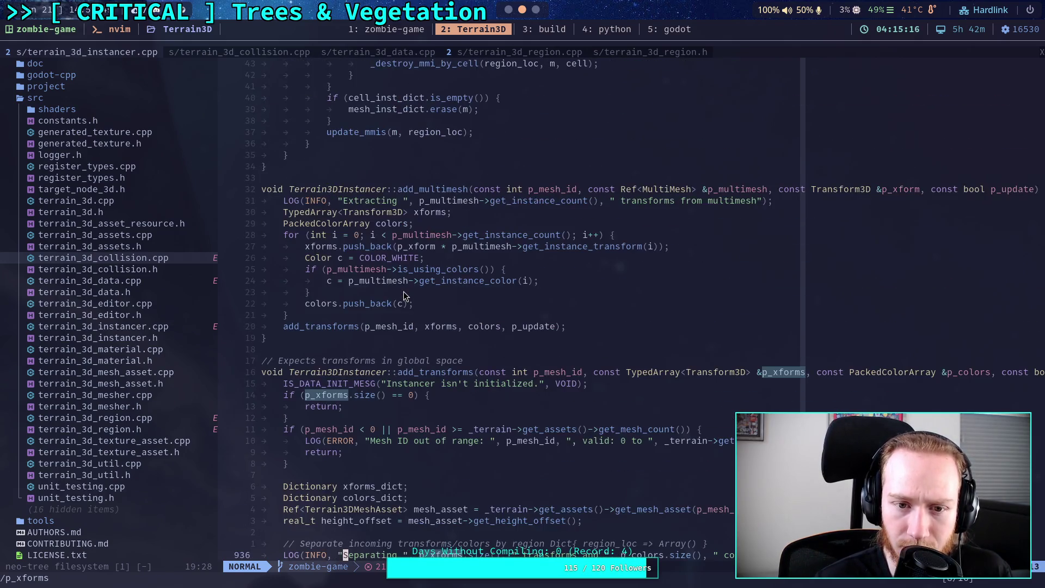
scroll(404, 295, "up", 20)
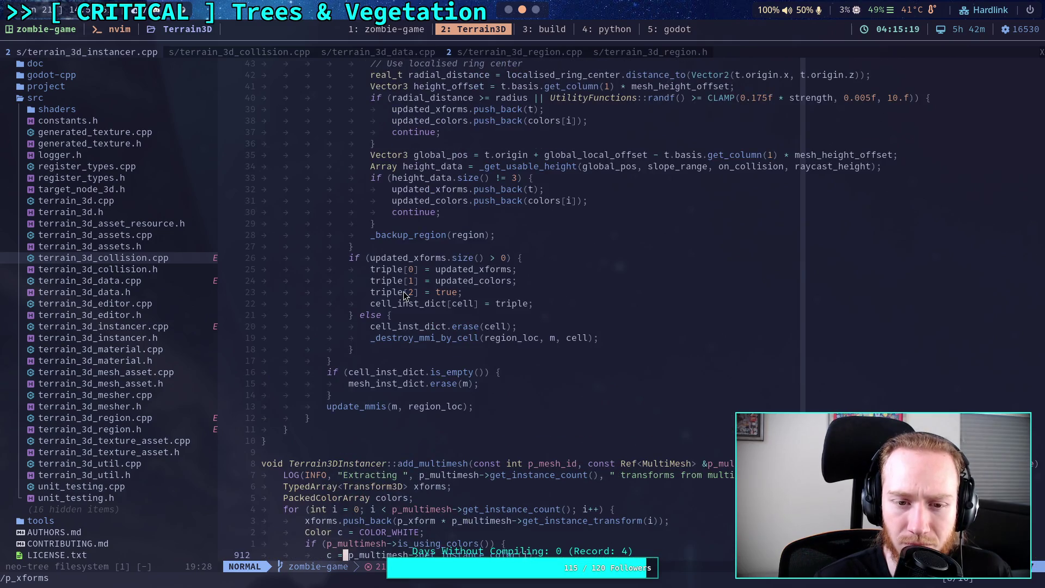
scroll(404, 296, "up", 20)
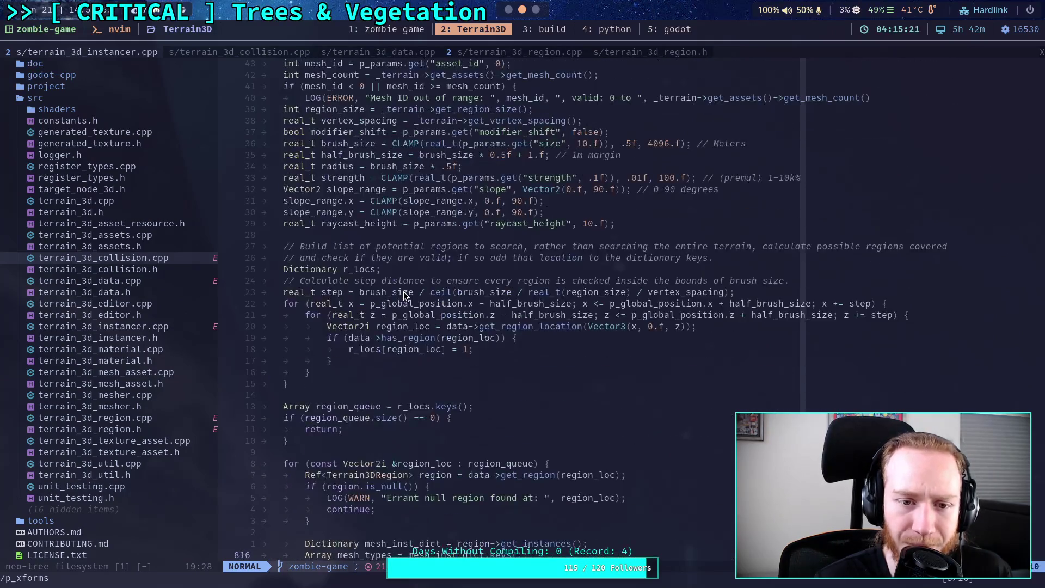
scroll(404, 296, "up", 14)
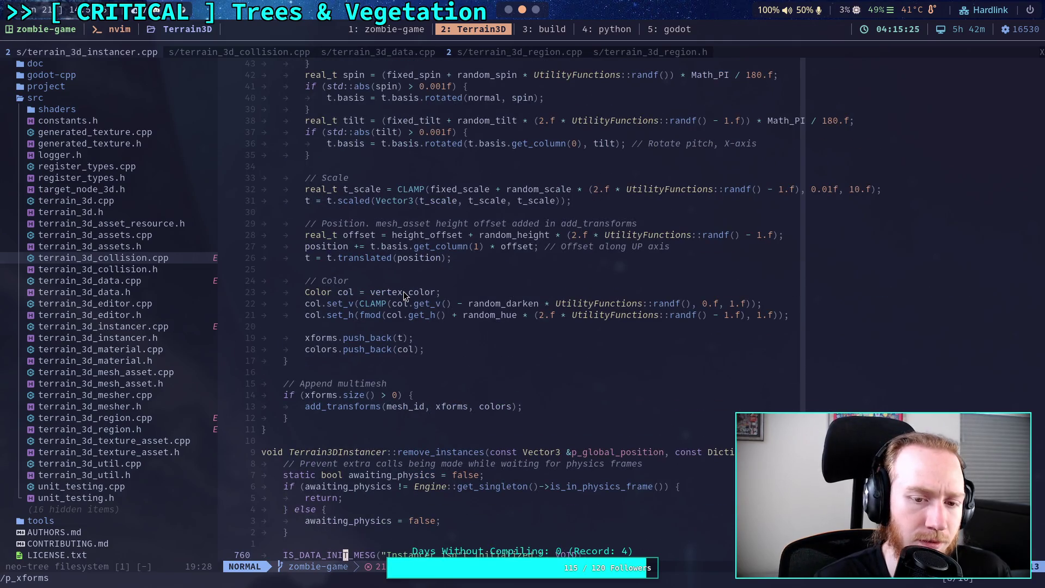
scroll(404, 292, "up", 2)
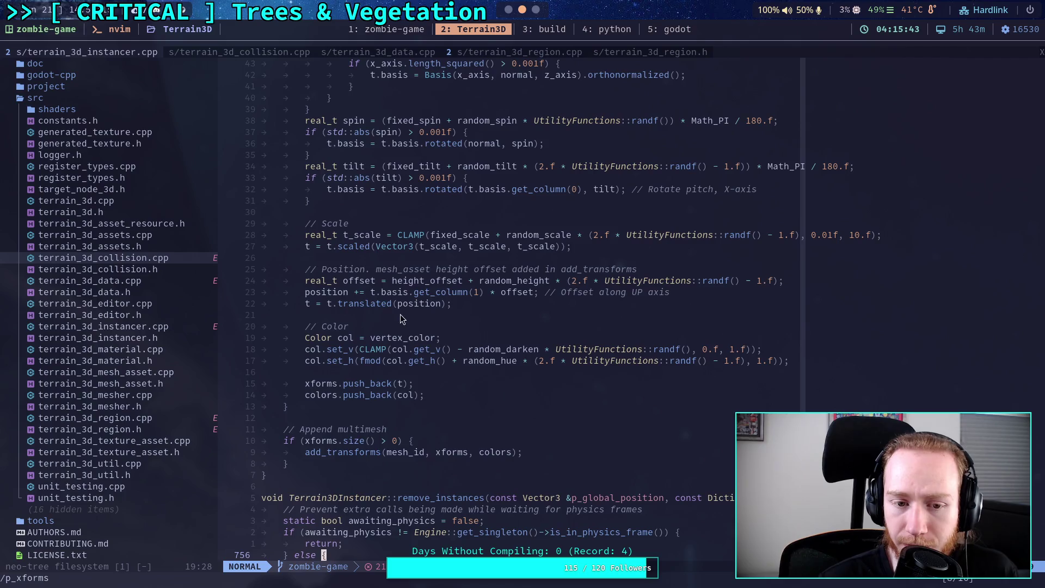
scroll(408, 307, "down", 20)
scroll(408, 307, "down", 20)
scroll(406, 309, "down", 5)
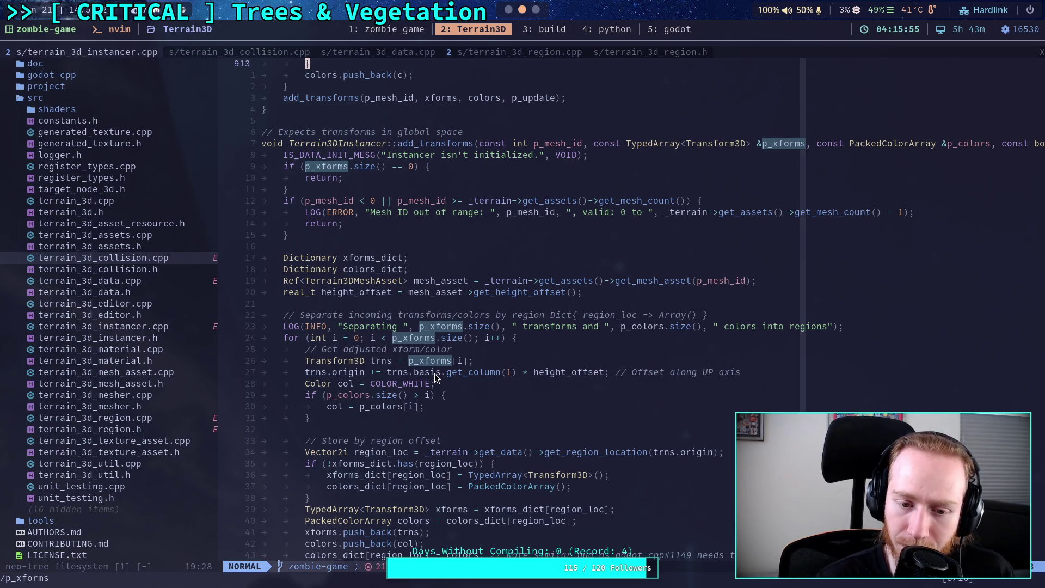
scroll(434, 377, "down", 3)
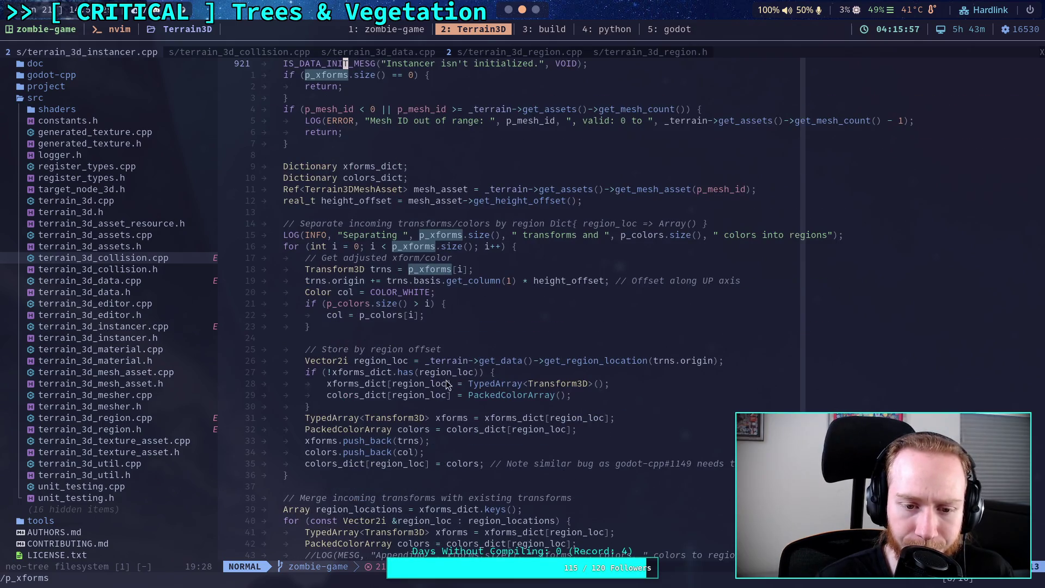